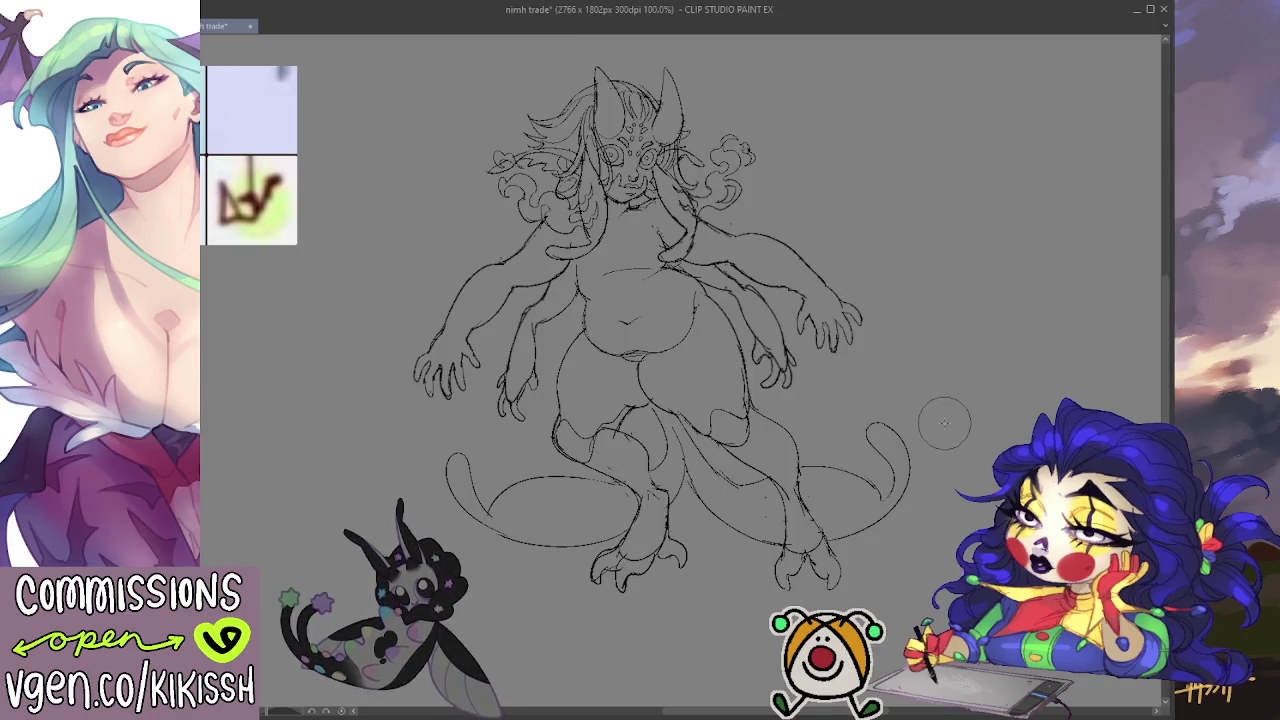
Step: Undo the old looped tail strokes below the figure
key("ctrl+z")
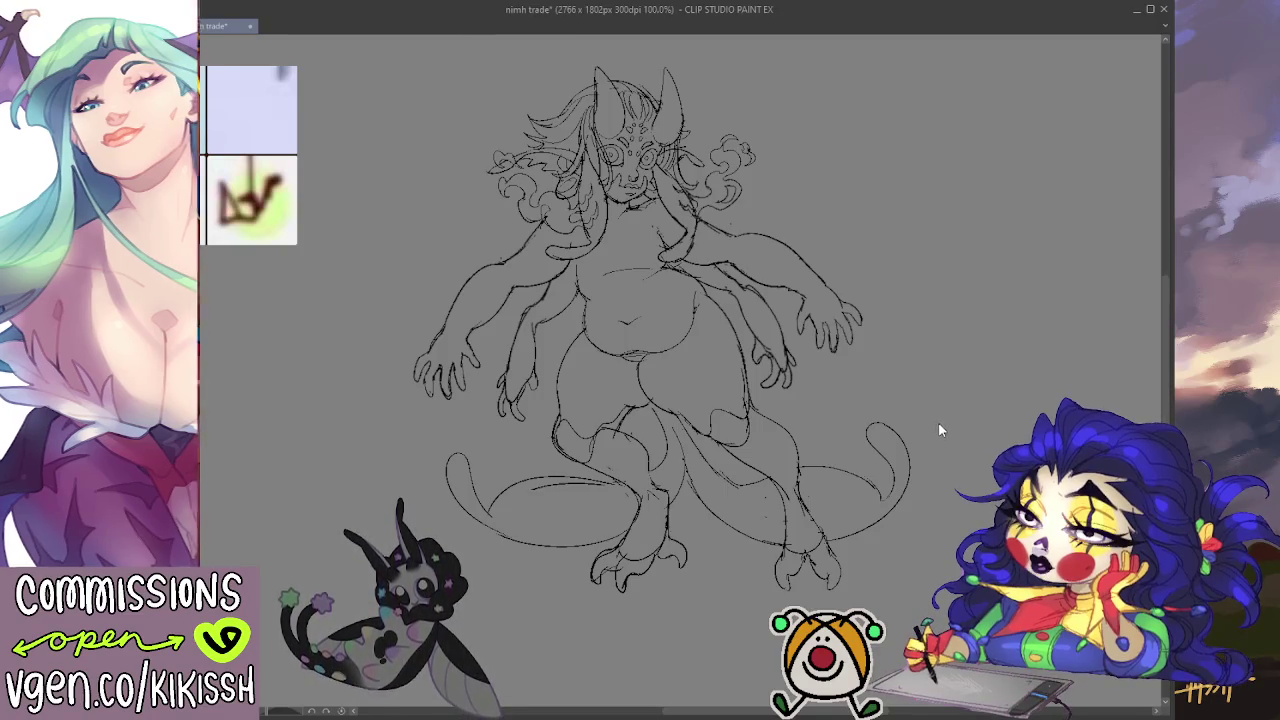
key("ctrl+z")
key("ctrl+z")
key("ctrl+z")
key("ctrl+z")
key("ctrl+z")
key("ctrl+z")
key("ctrl+z")
key("ctrl+z")
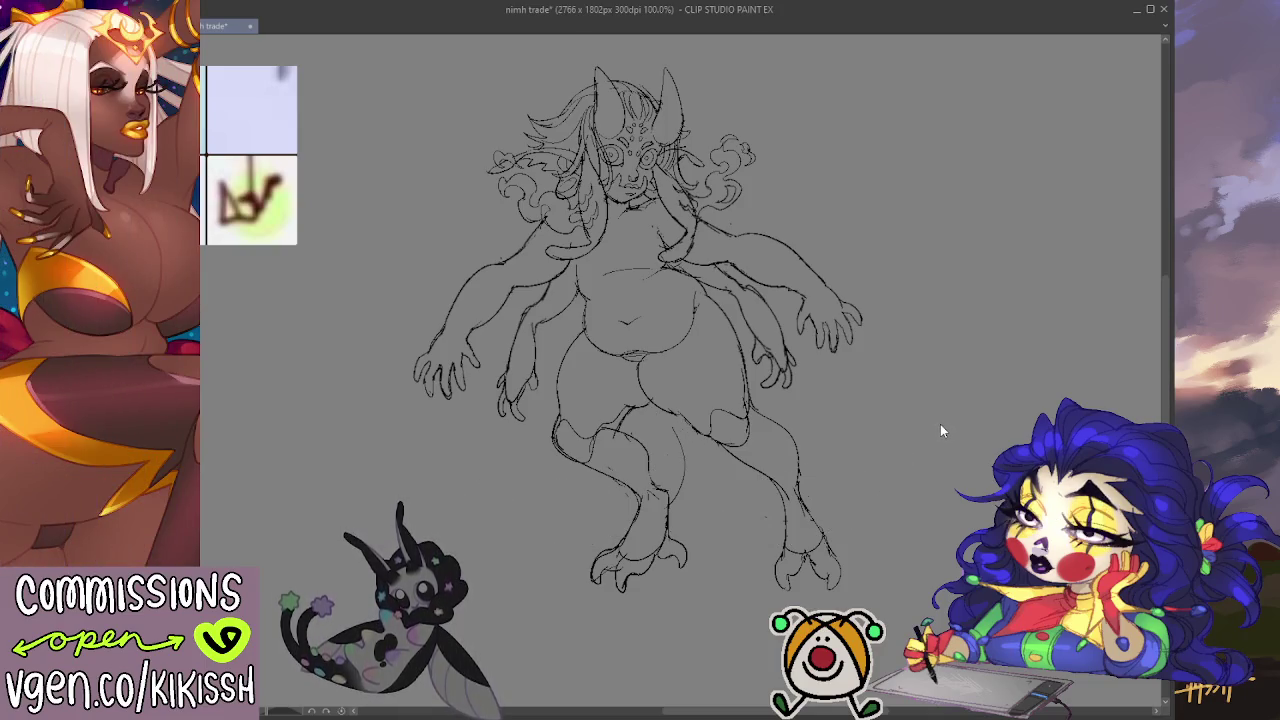
key("ctrl+z")
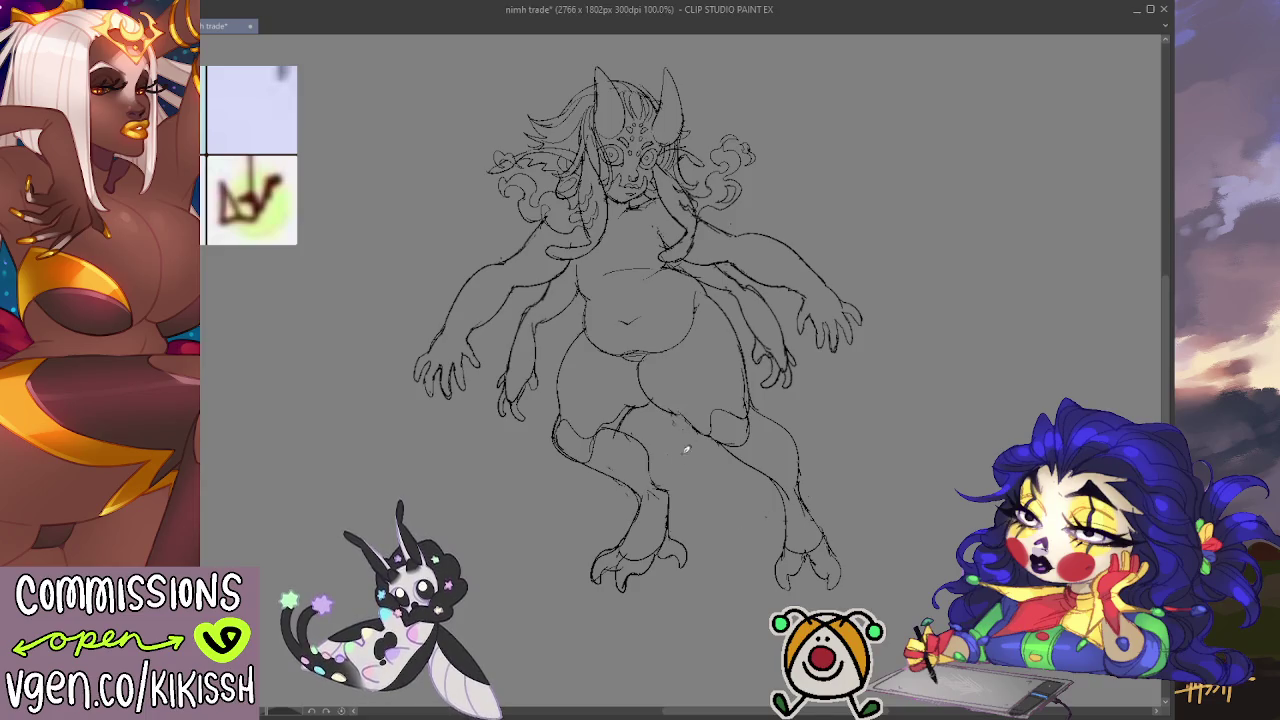
Step: Draw a new tail sweeping right from the leg and curling upward, with inner edge lines
left_click_drag(685, 420, 942, 490)
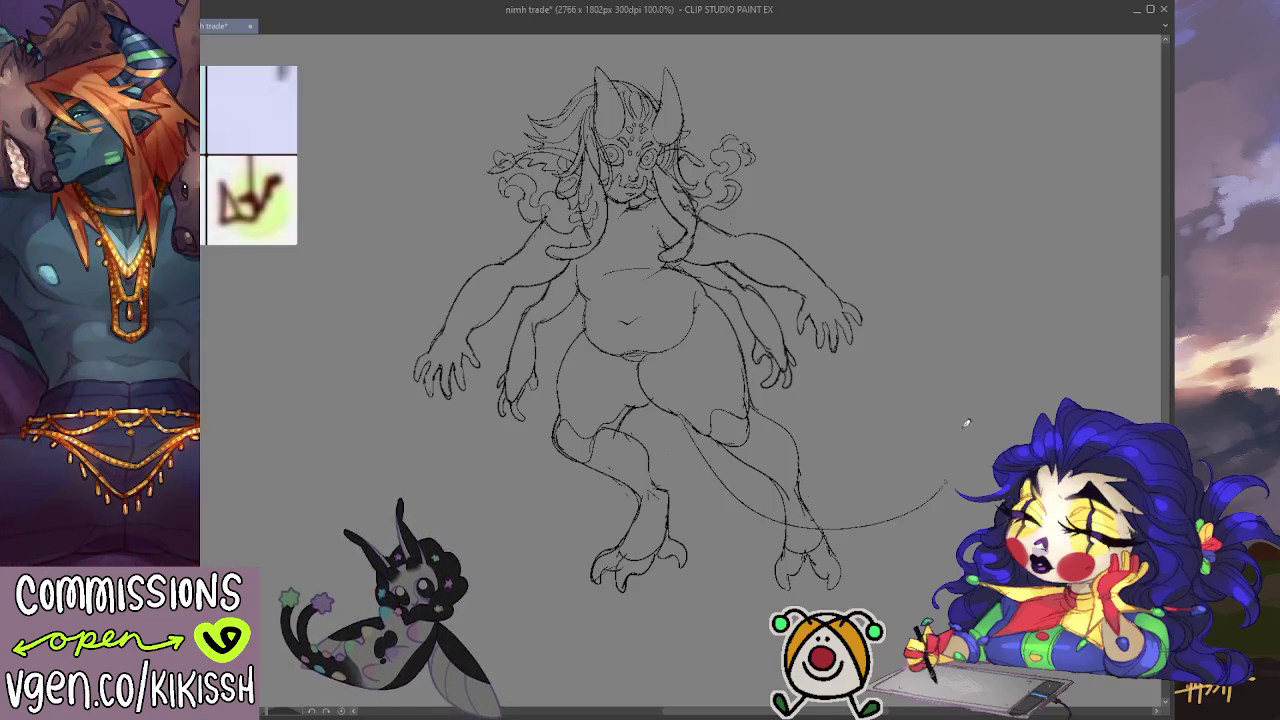
key("ctrl+z")
left_click_drag(685, 420, 955, 410)
left_click_drag(955, 455, 893, 512)
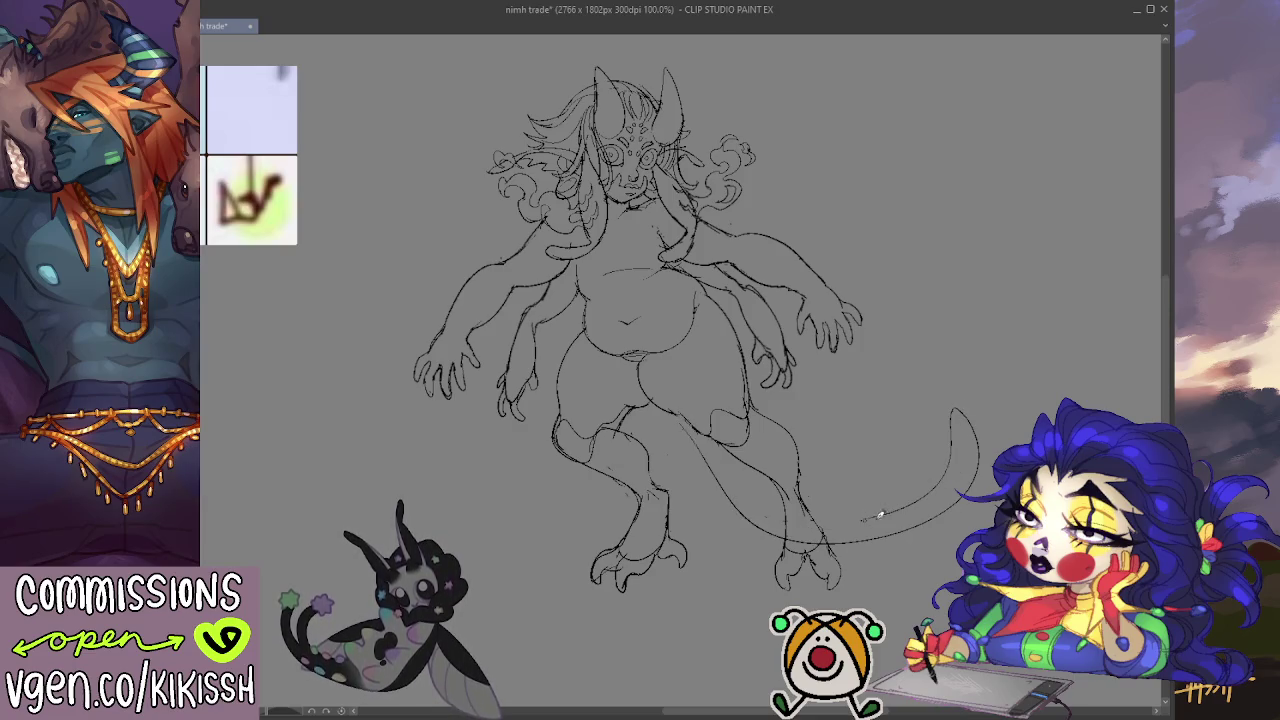
mouse_move(894, 357)
left_mouse_down()
mouse_move(895, 450)
mouse_move(870, 500)
mouse_move(848, 510)
left_mouse_up()
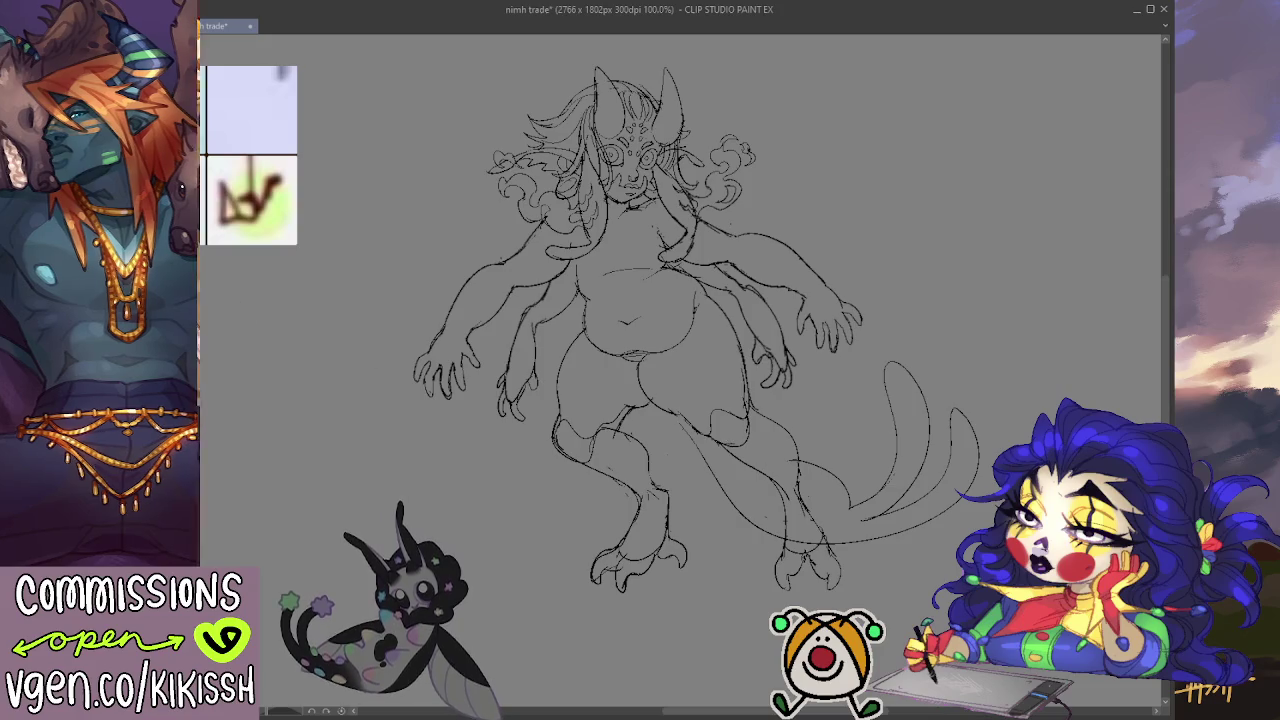
Step: Mirror the canvas to check proportions, flip it back, and delete the new tail strokes
key("h")
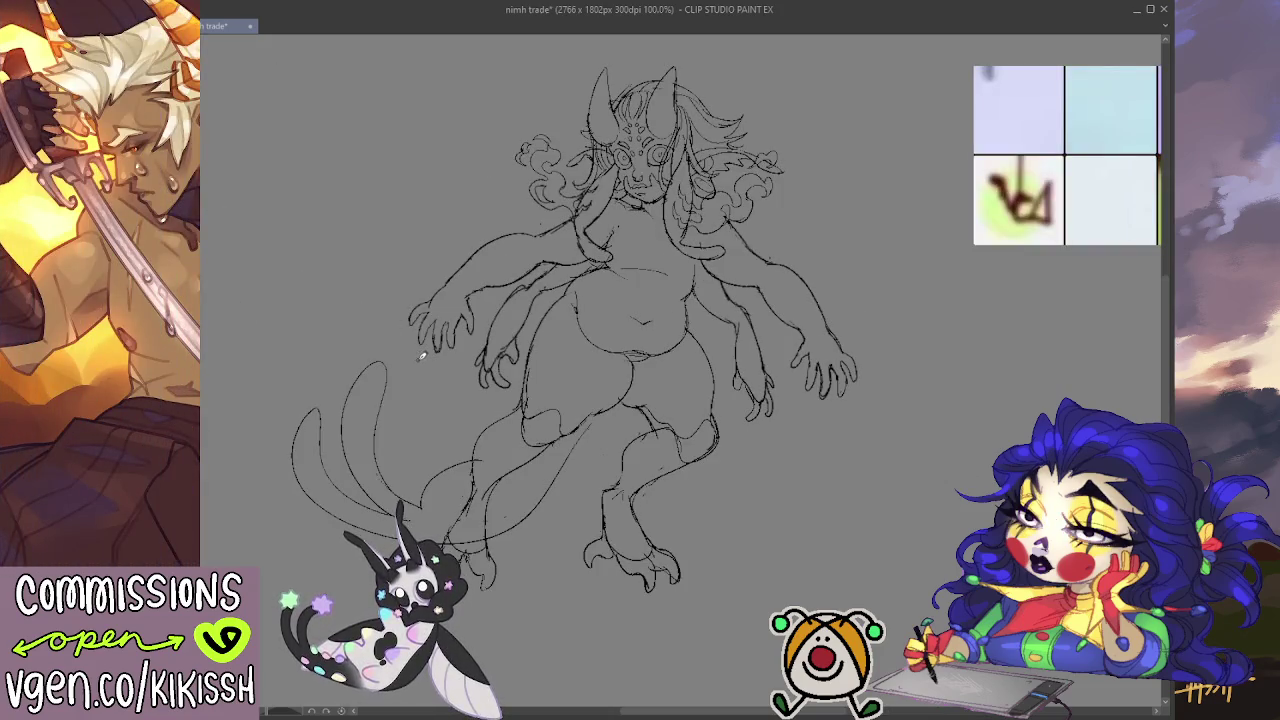
key("h")
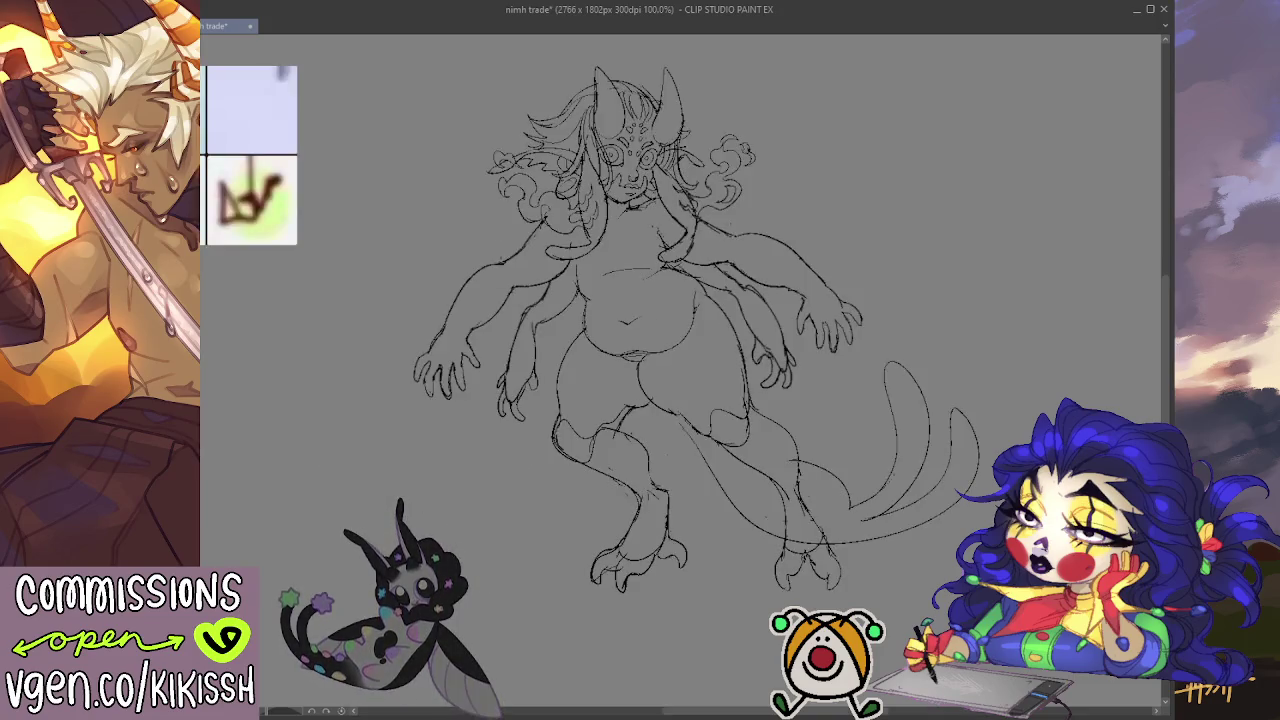
key("Delete")
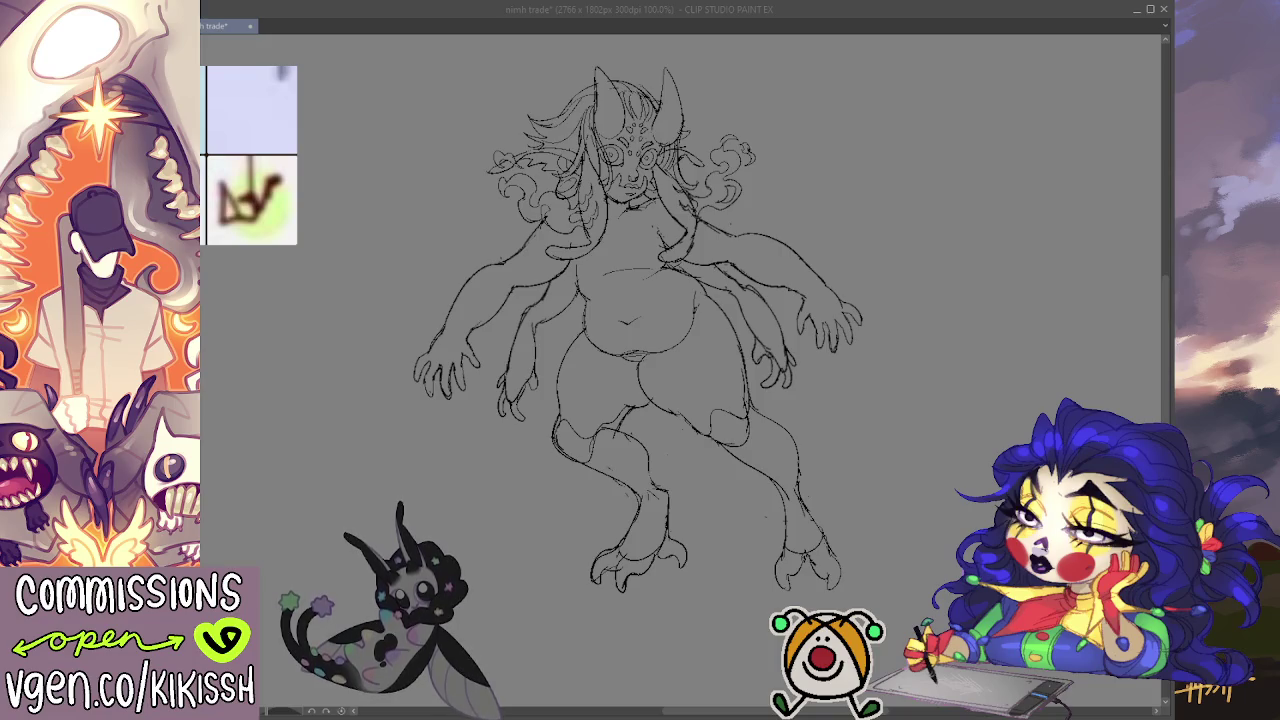
Step: Bring the drawing window back into focus on the canvas
left_click(700, 399)
Step: Draw the tail from the hip along the right leg, extending right with an upper edge line
left_click_drag(680, 376, 872, 528)
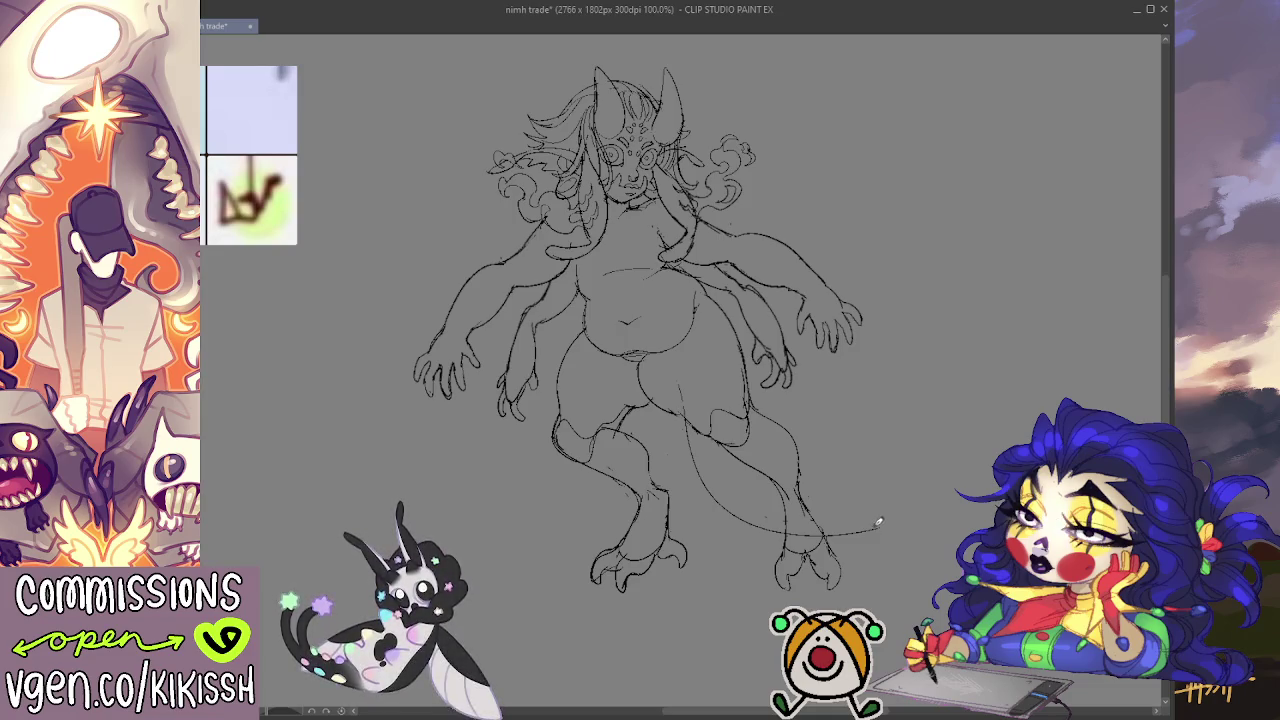
mouse_move(851, 528)
left_mouse_down()
mouse_move(933, 457)
mouse_move(810, 437)
left_mouse_up()
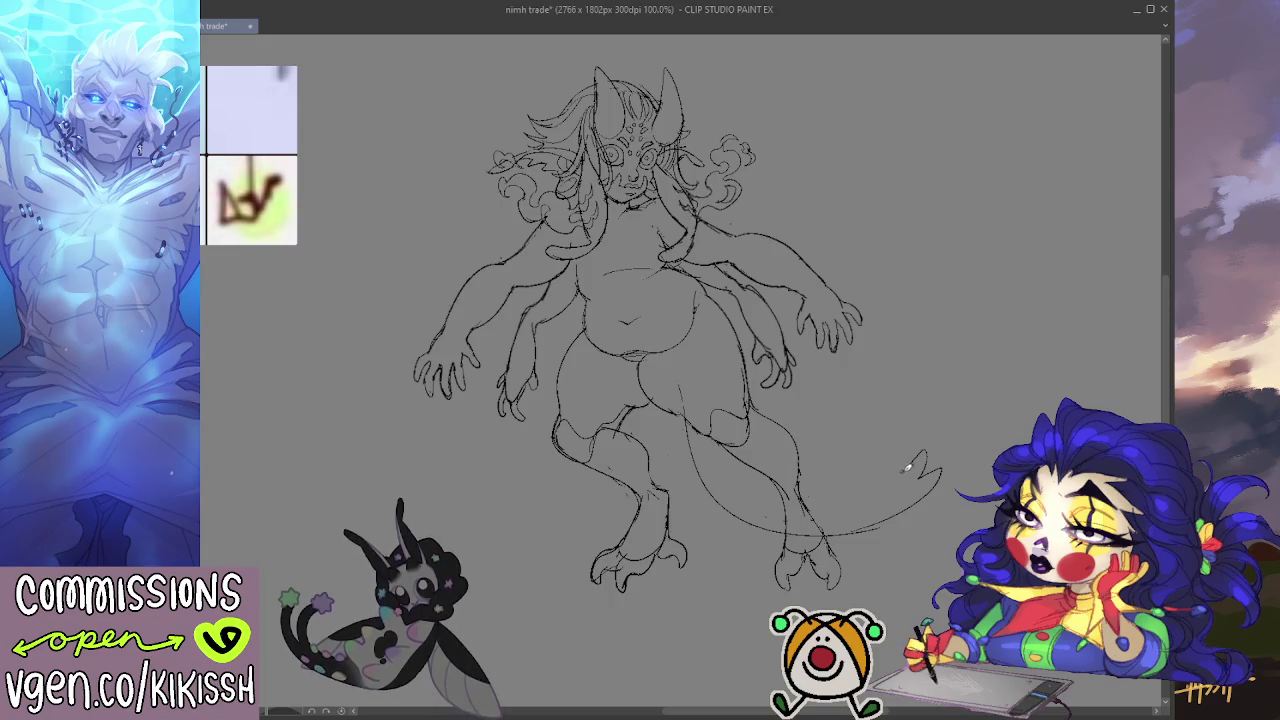
left_click_drag(915, 468, 862, 461)
left_click_drag(933, 327, 979, 361)
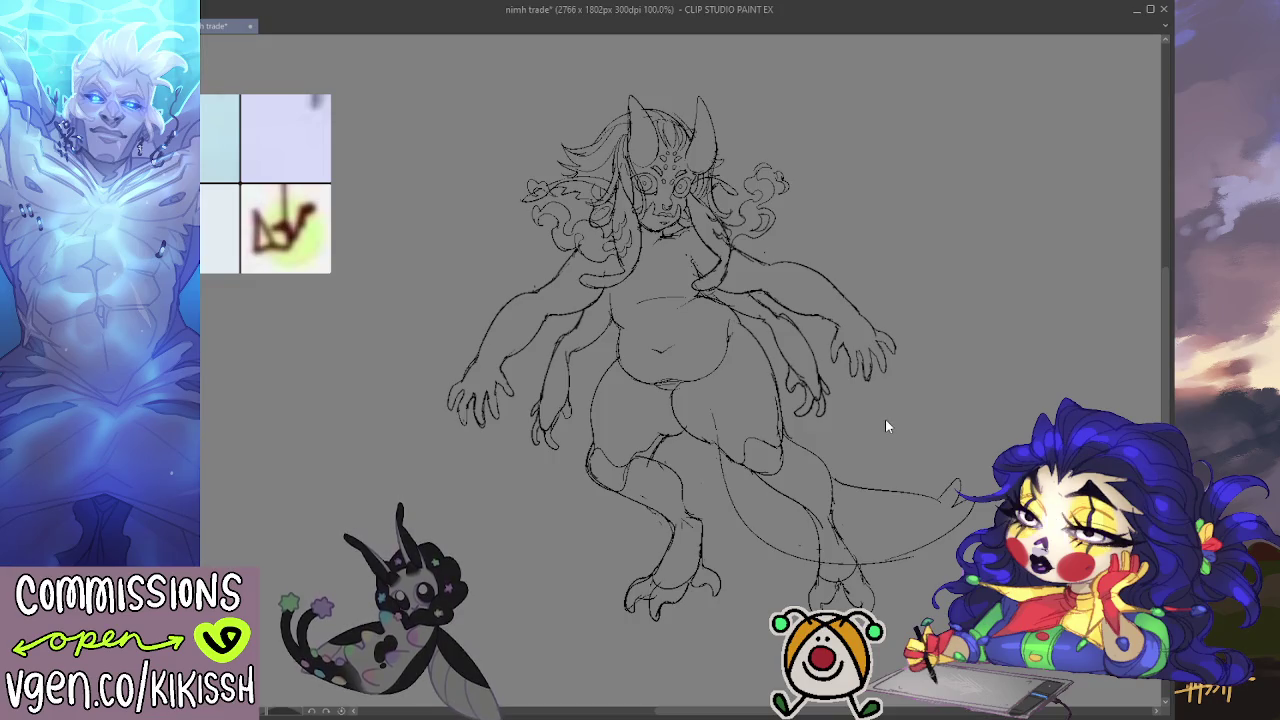
Step: Undo the previous tail and draw a long curve sweeping right with a lower edge rising to the tip
key("ctrl+z")
key("ctrl+z")
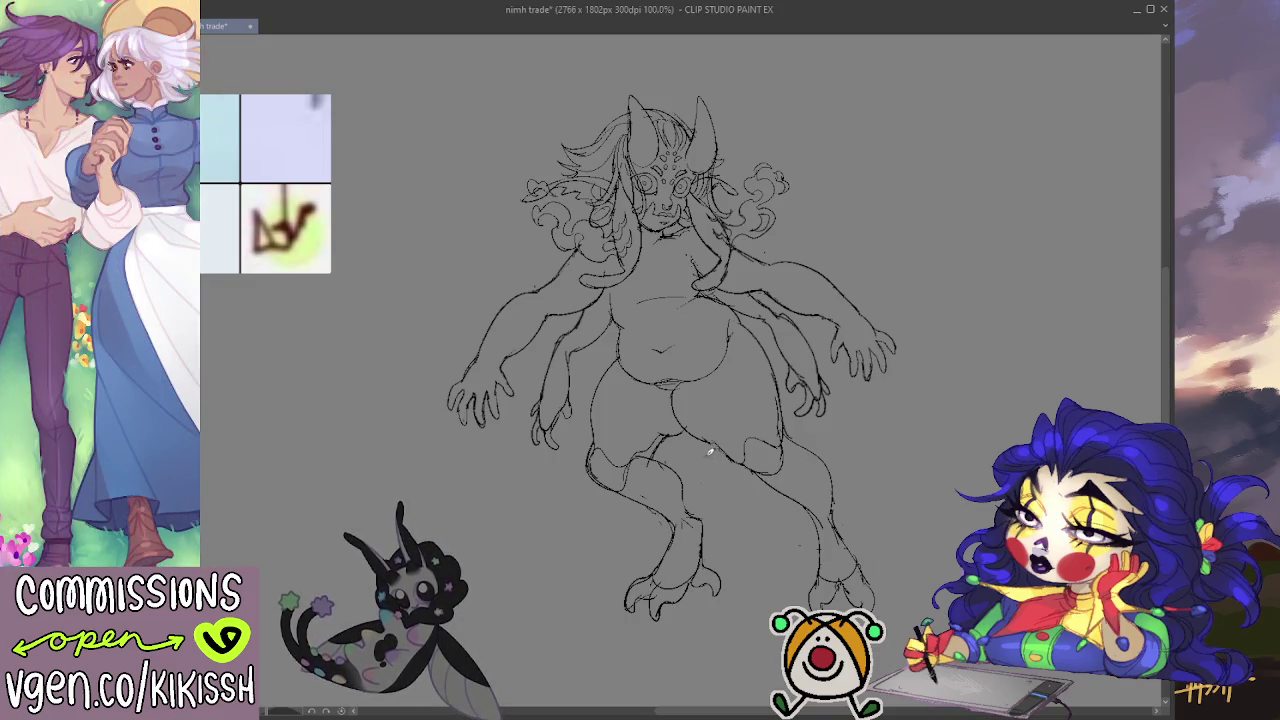
mouse_move(713, 450)
left_mouse_down()
mouse_move(962, 525)
mouse_move(980, 495)
left_mouse_up()
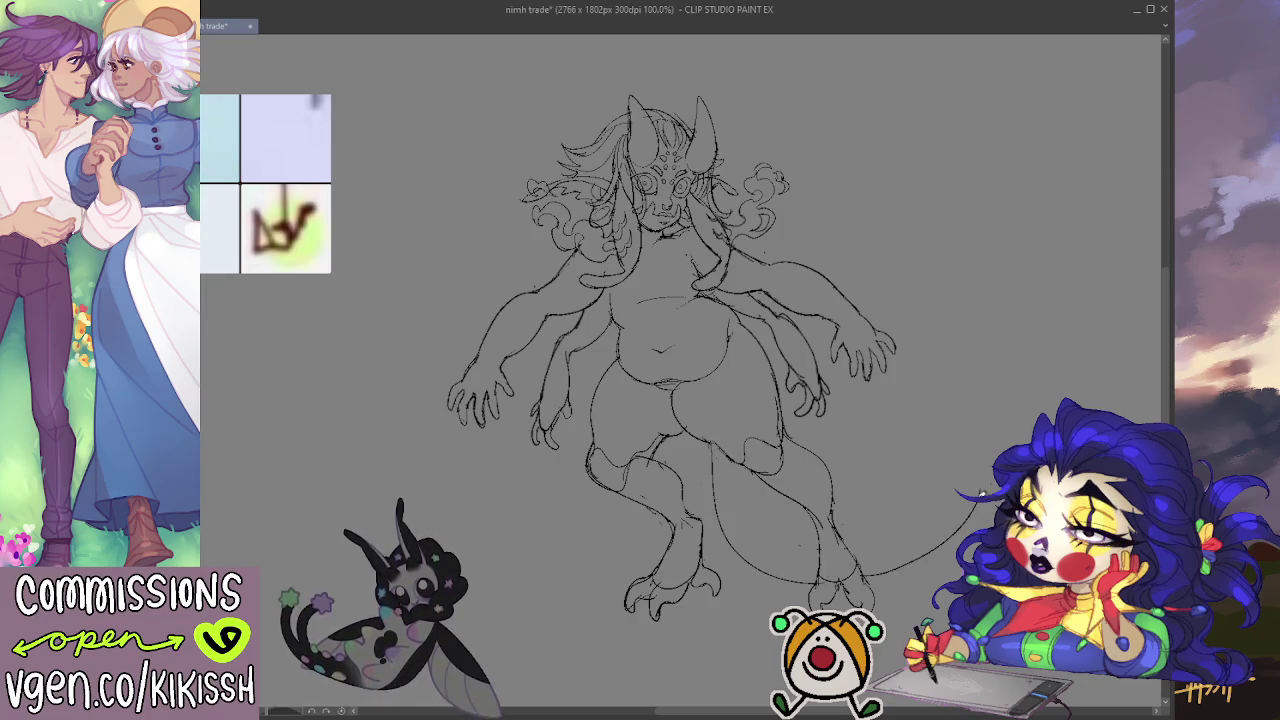
left_click_drag(900, 568, 984, 455)
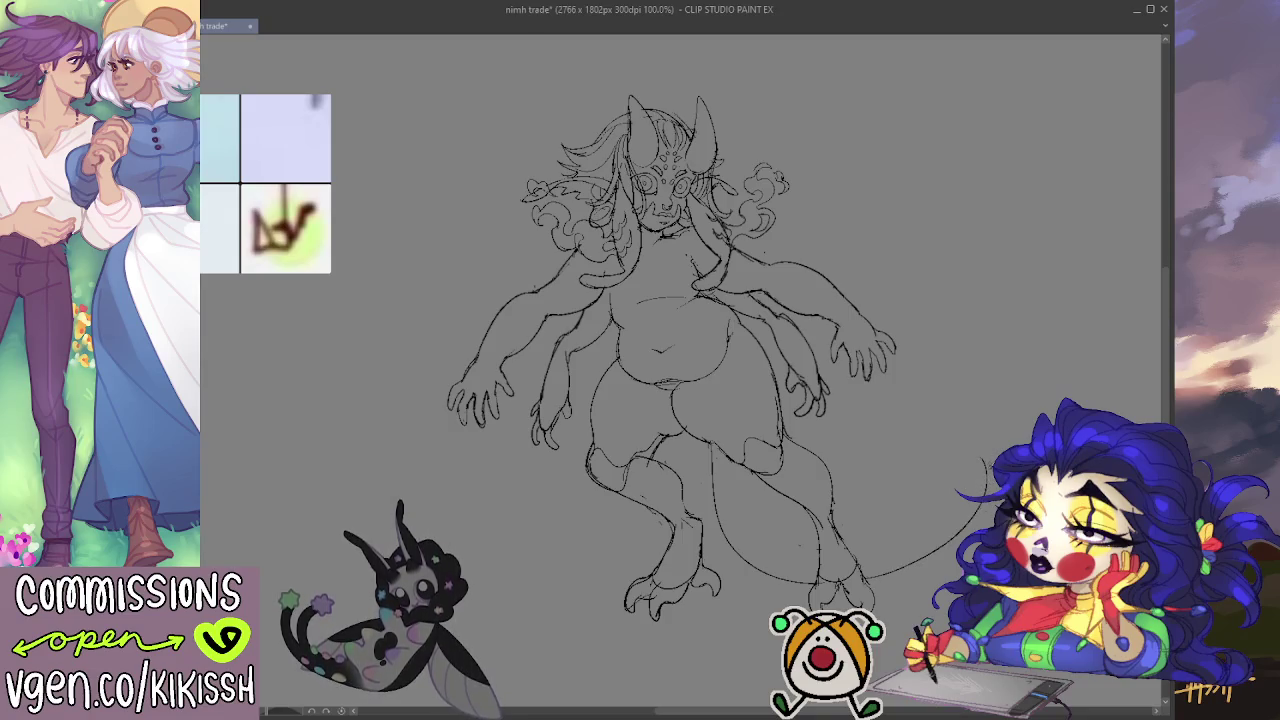
Step: Redraw the tail's upper edge from the tip several times until it runs cleanly
left_click_drag(984, 456, 867, 503)
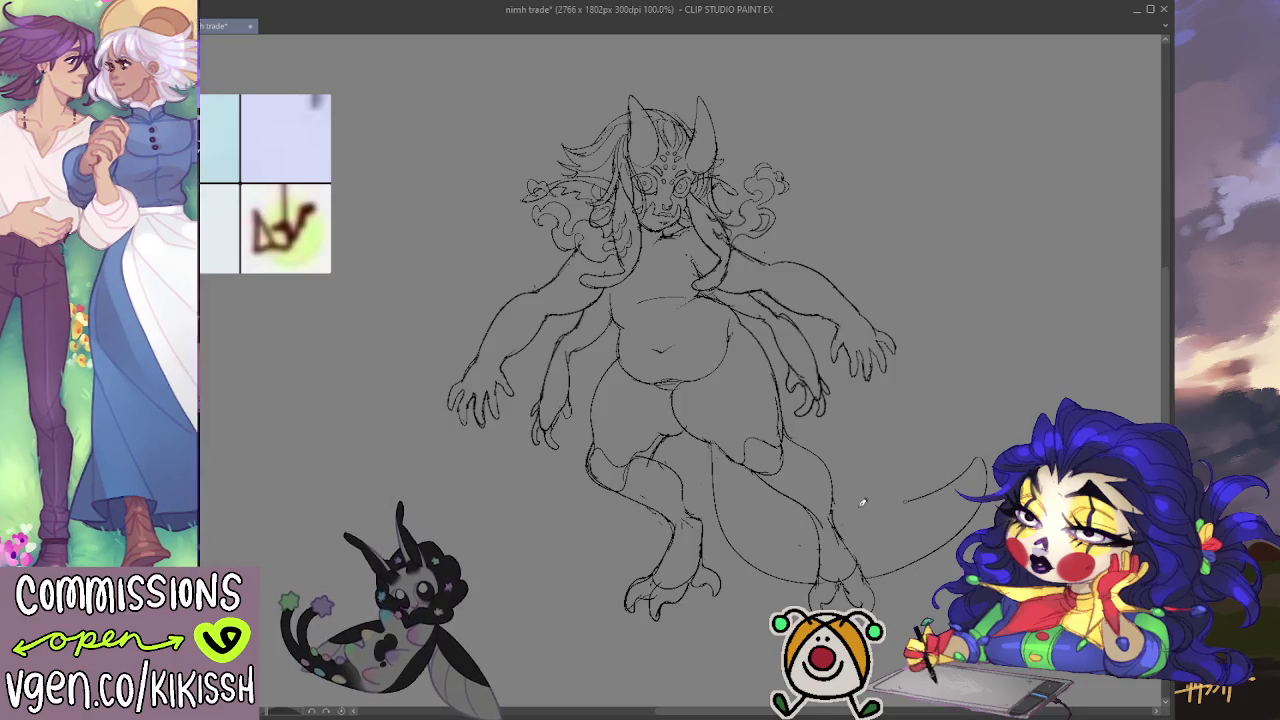
key("ctrl+z")
left_click_drag(980, 457, 845, 496)
key("ctrl+z")
left_click_drag(930, 468, 984, 452)
key("ctrl+z")
left_click_drag(835, 505, 978, 452)
key("ctrl+z")
left_click_drag(834, 509, 975, 456)
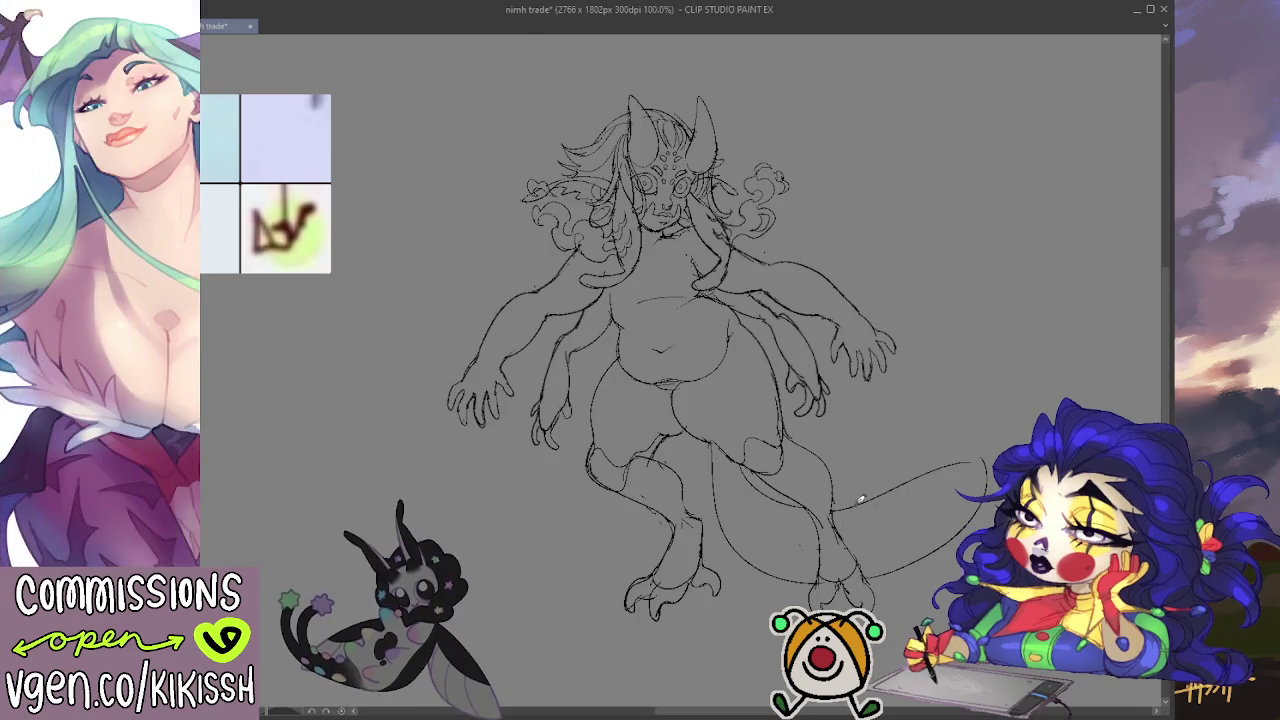
Step: Extend the tail up and right, remove the unwanted tip curls and loop strokes, and redraw part of the tail line
mouse_move(919, 459)
left_mouse_down()
mouse_move(1022, 432)
mouse_move(984, 472)
left_mouse_up()
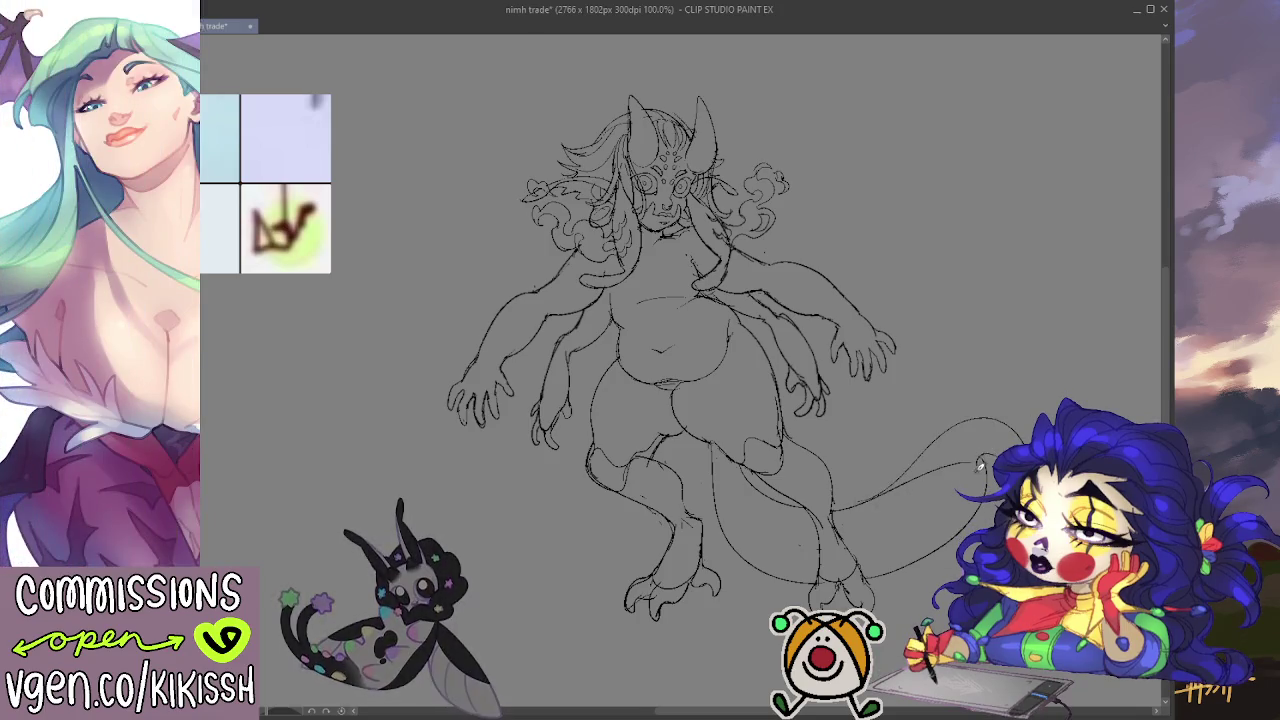
left_click_drag(956, 530, 998, 446)
key("ctrl+z")
key("ctrl+z")
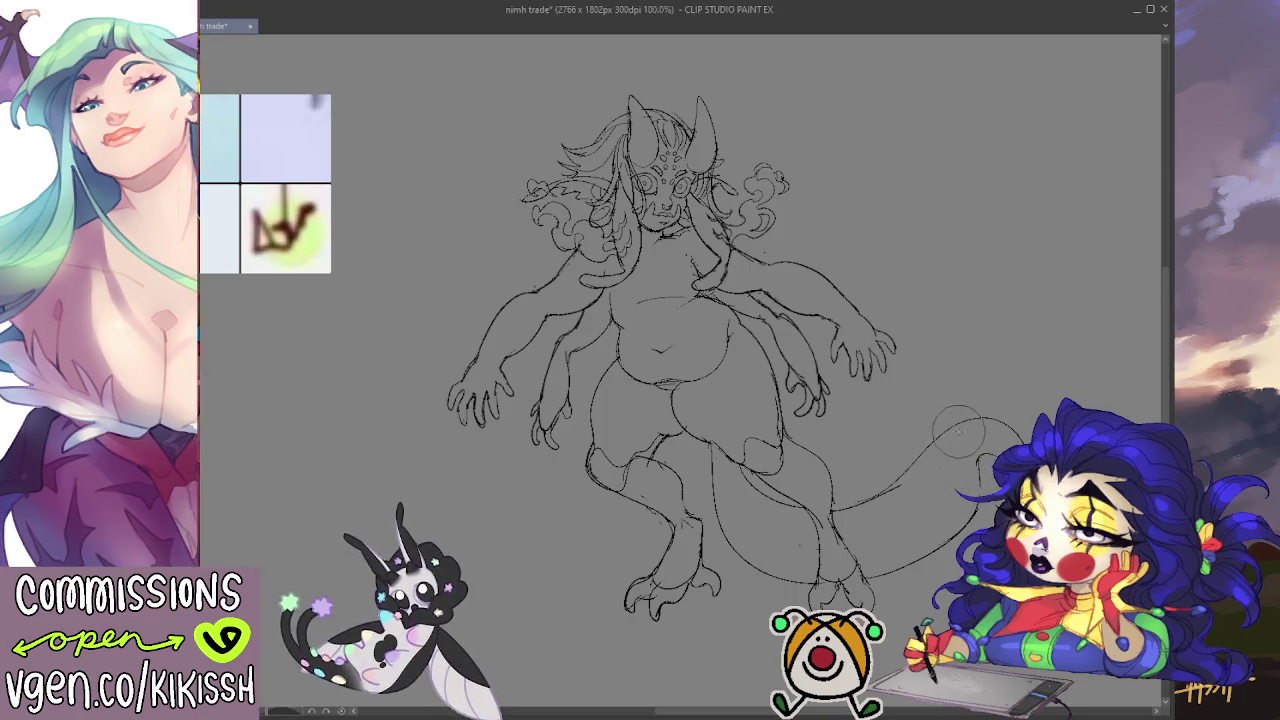
key("ctrl+z")
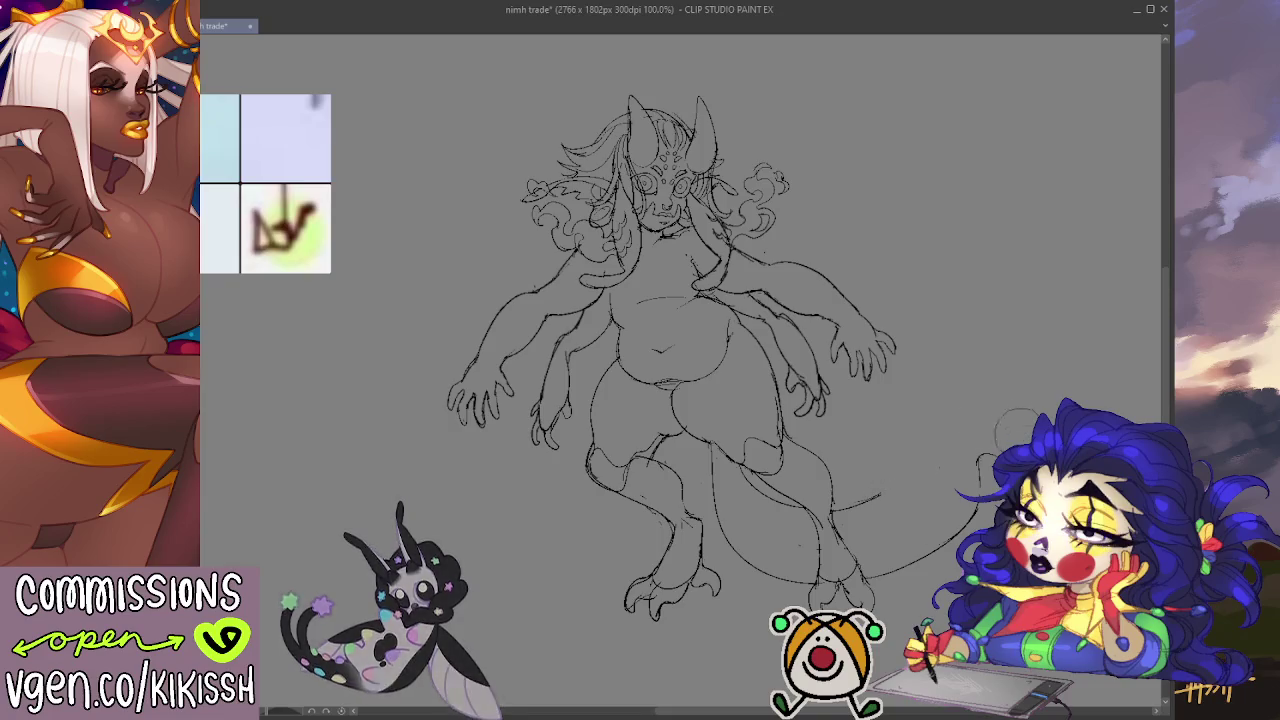
key("ctrl+z")
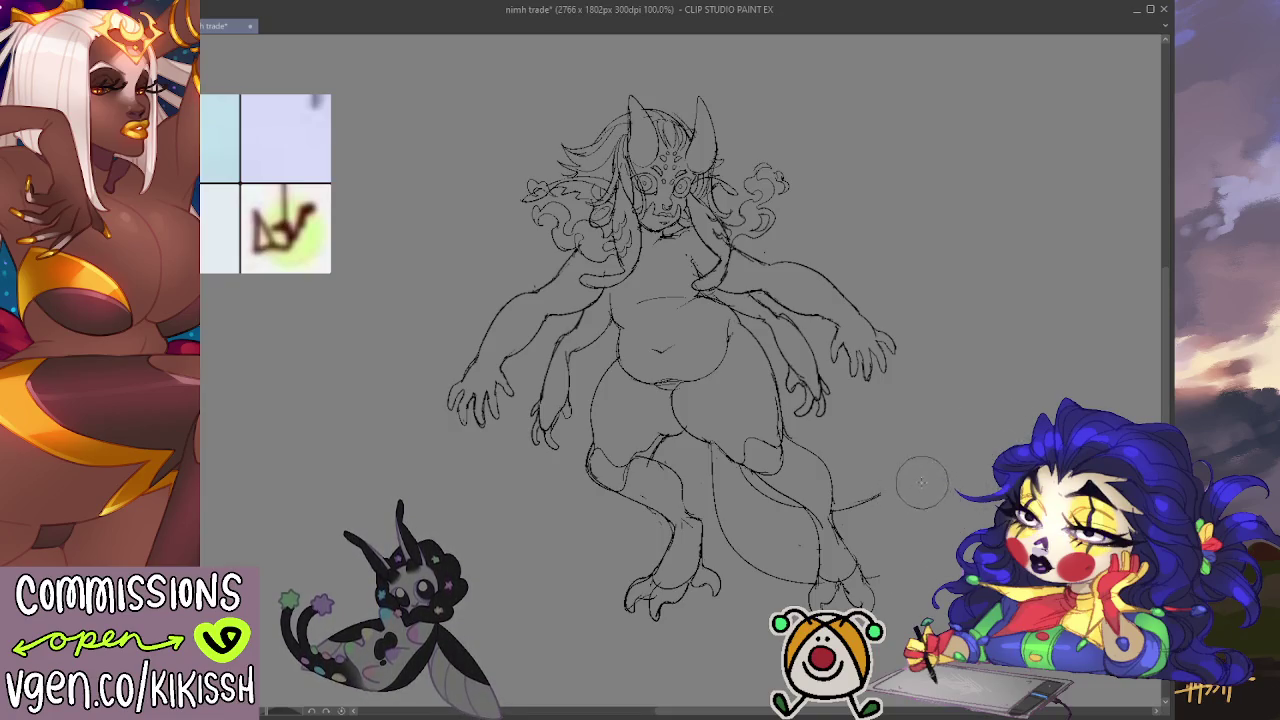
mouse_move(832, 511)
left_mouse_down()
mouse_move(958, 452)
mouse_move(868, 566)
left_mouse_up()
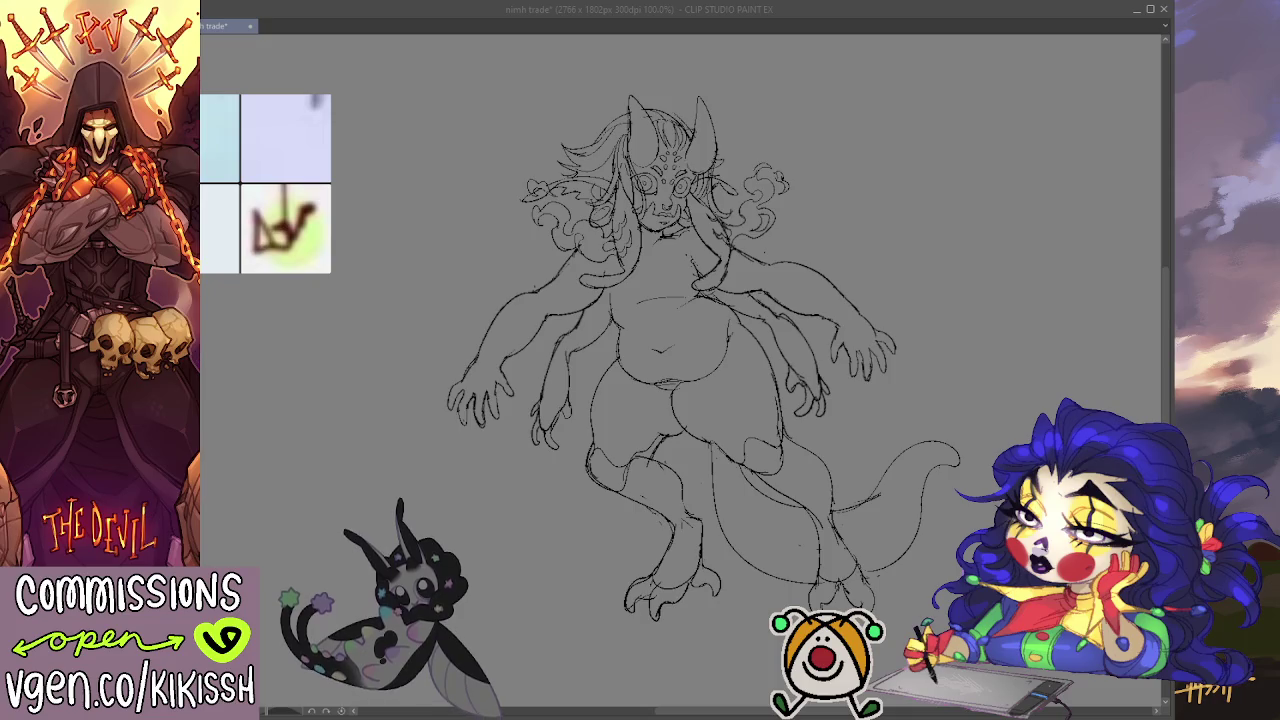
Step: Undo the last stroke with the view mirrored, then sketch the tail's sweeping curve
key("h")
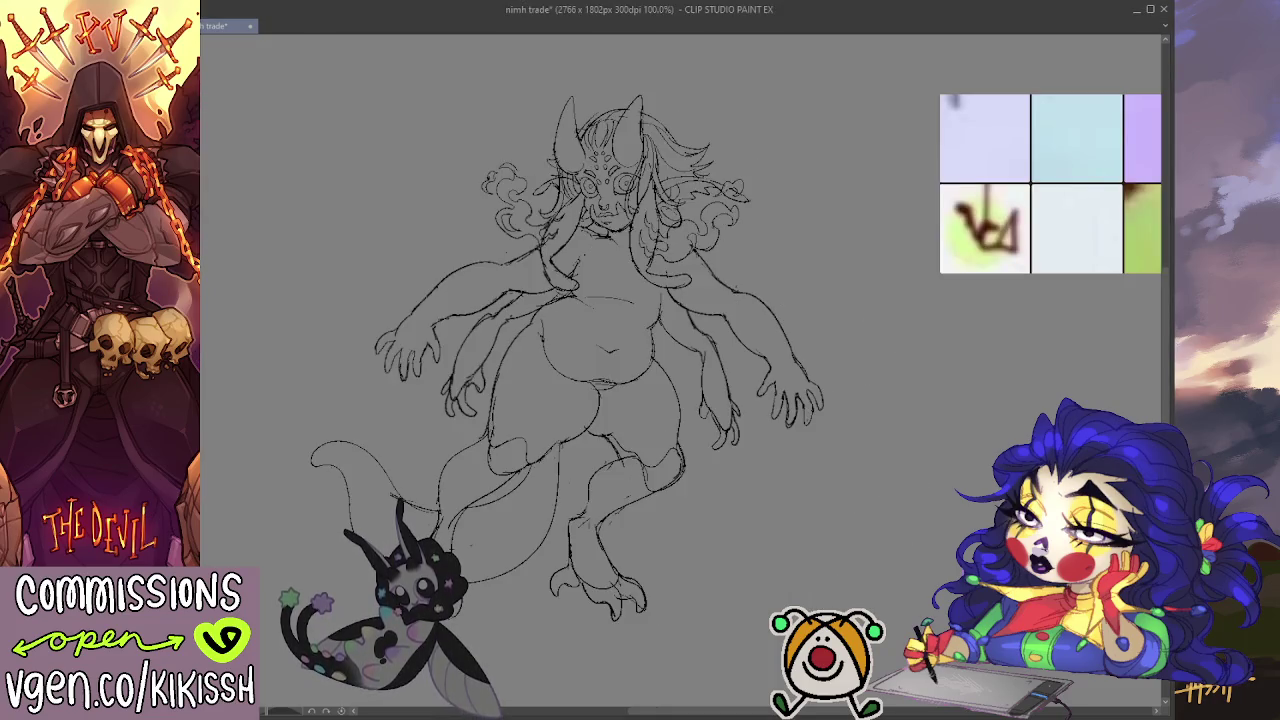
key("ctrl+z")
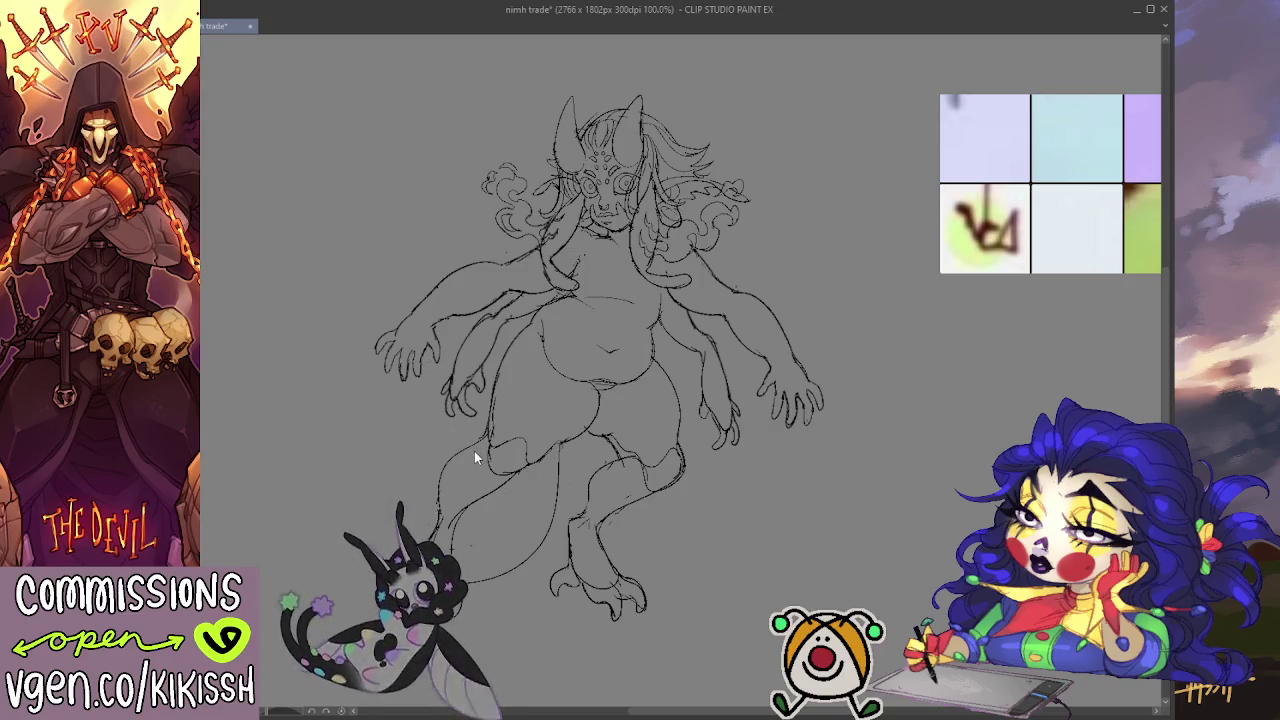
key("h")
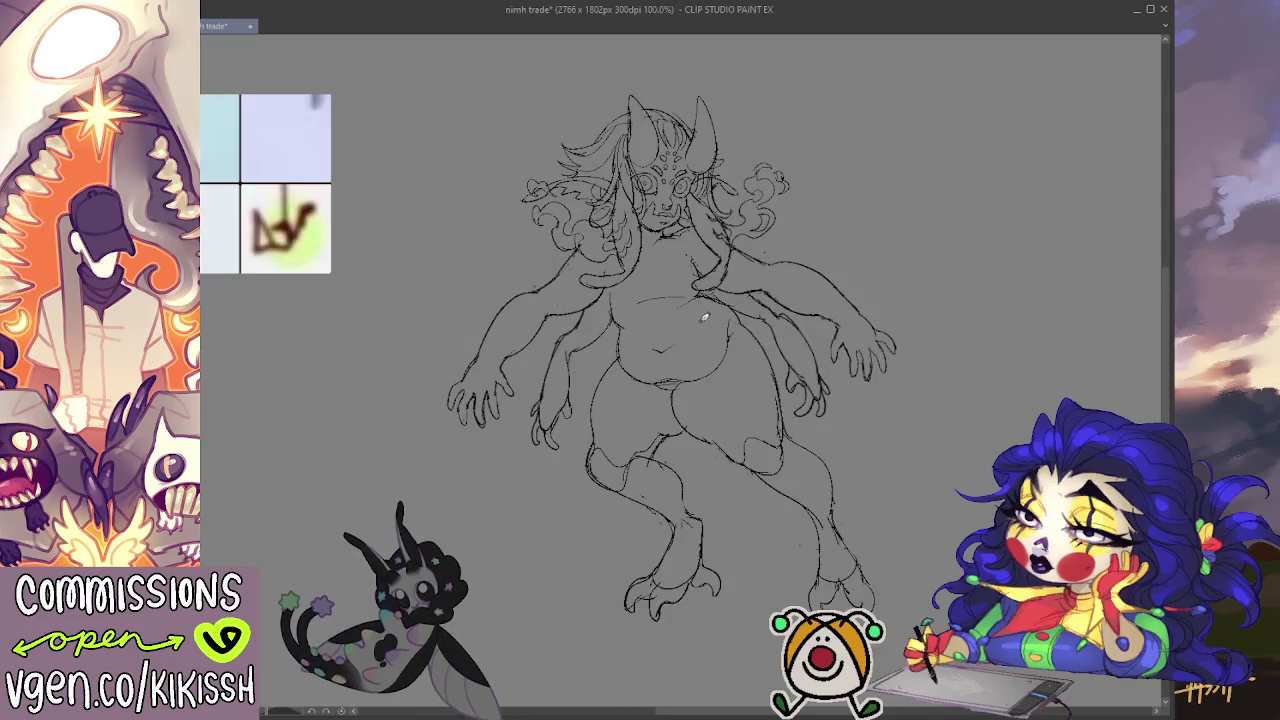
mouse_move(707, 437)
left_mouse_down()
mouse_move(877, 463)
mouse_move(935, 430)
mouse_move(793, 420)
left_mouse_up()
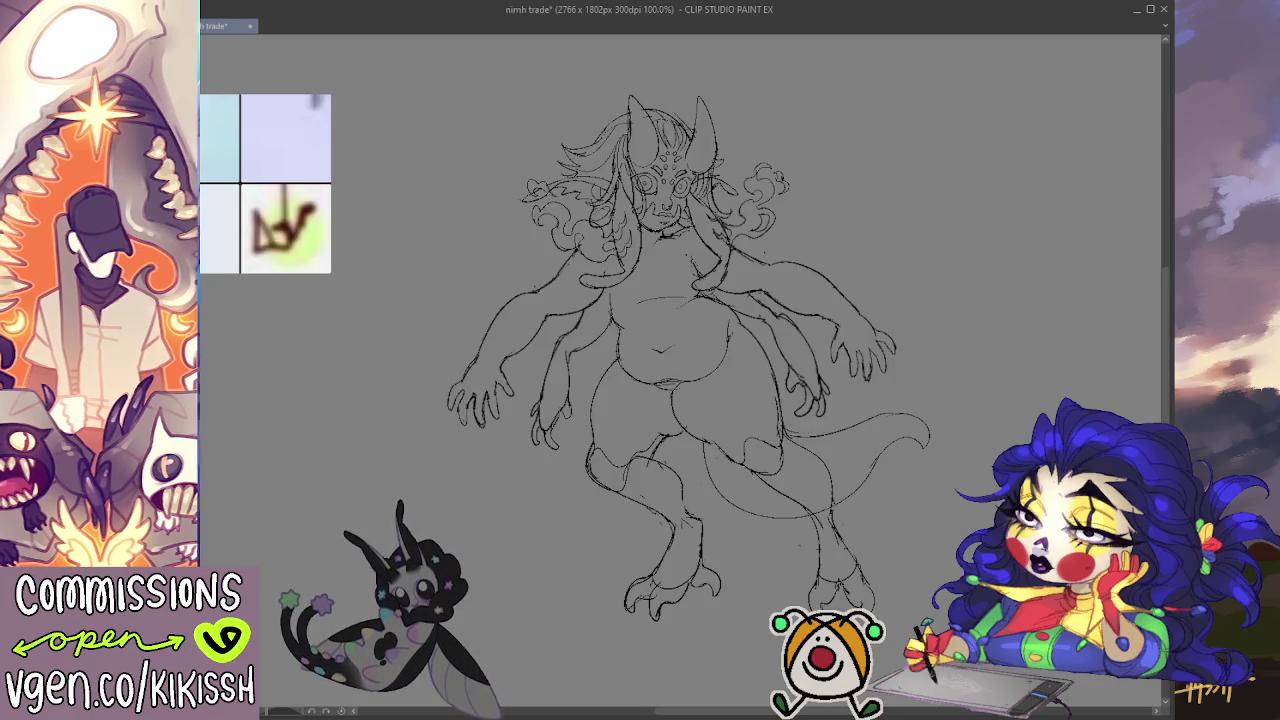
Step: Redraw the tail arc and its small tip curl on the mirrored canvas, then add strokes to the tail end
key("h")
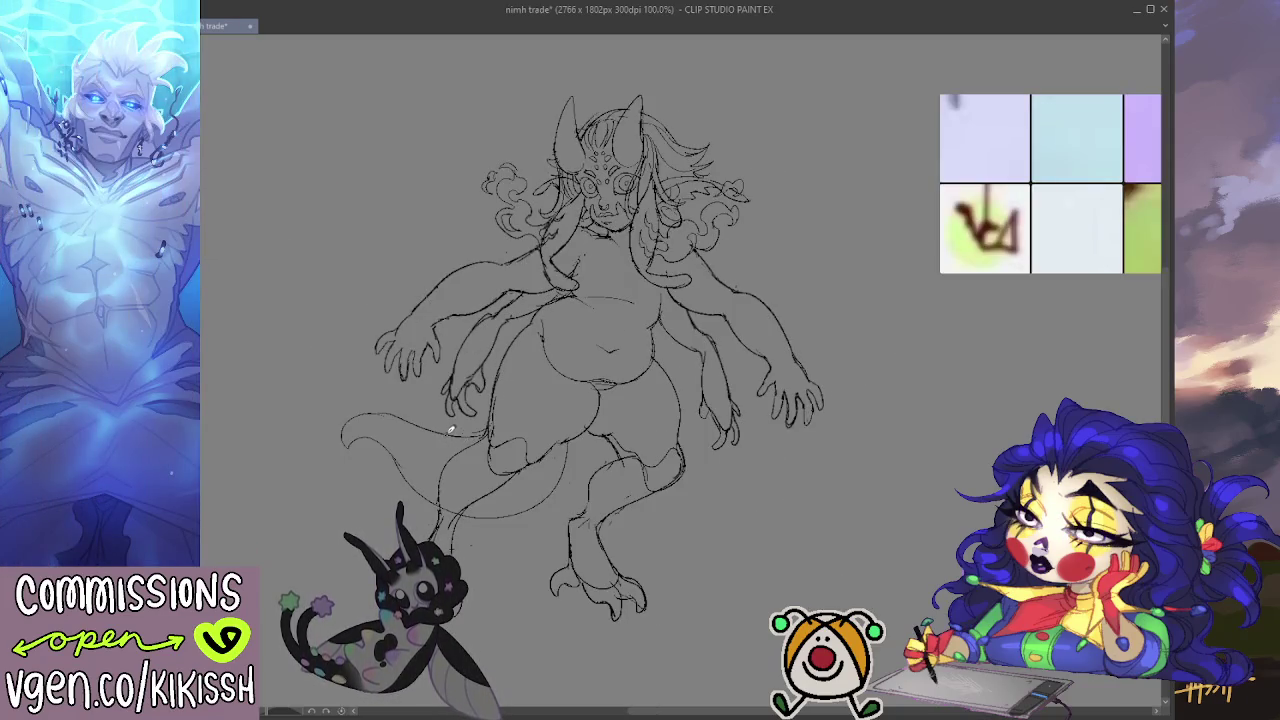
key("ctrl+z")
left_click_drag(420, 412, 400, 480)
mouse_move(412, 408)
left_mouse_down()
mouse_move(372, 436)
mouse_move(392, 458)
left_mouse_up()
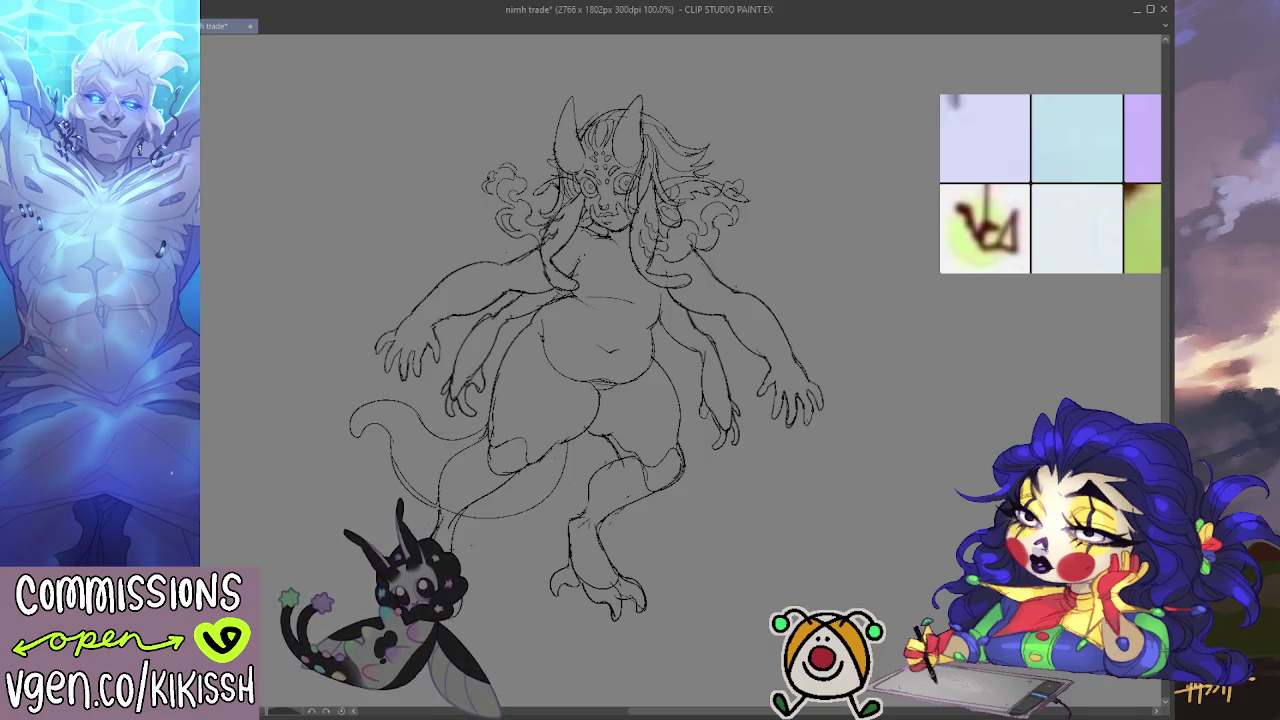
key("h")
left_click_drag(876, 472, 820, 528)
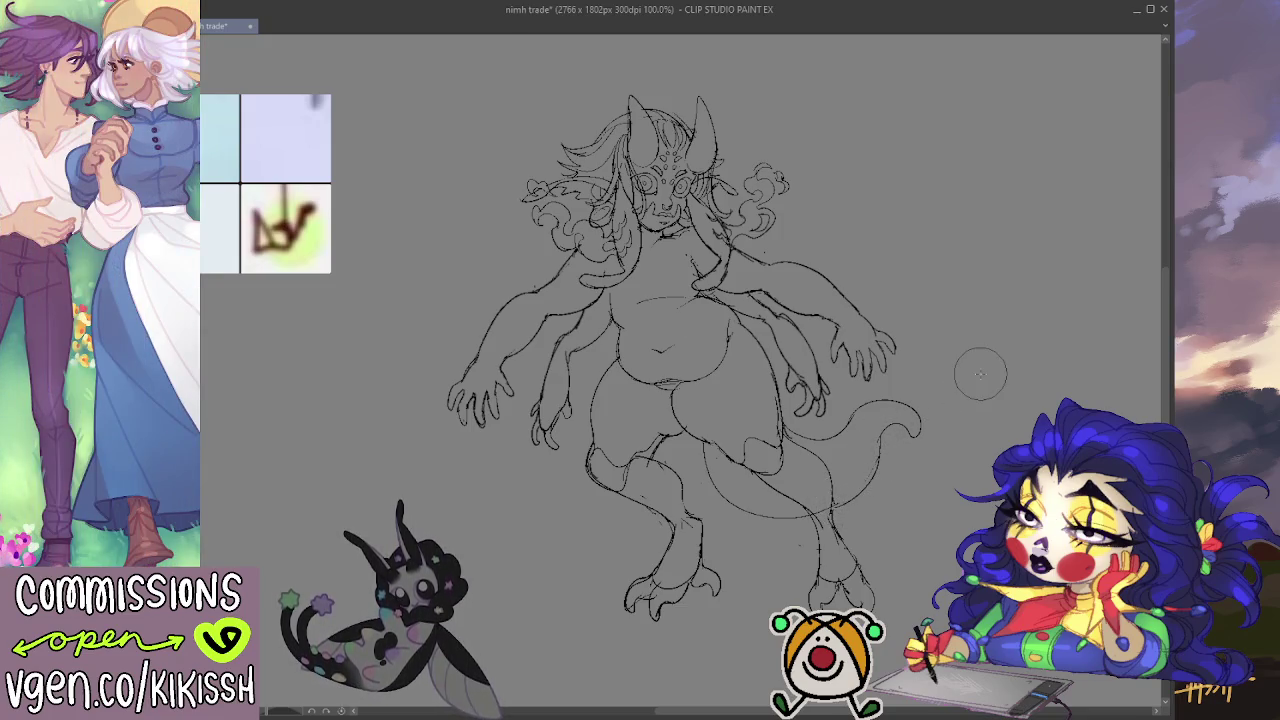
scroll(980, 372, "up", 1)
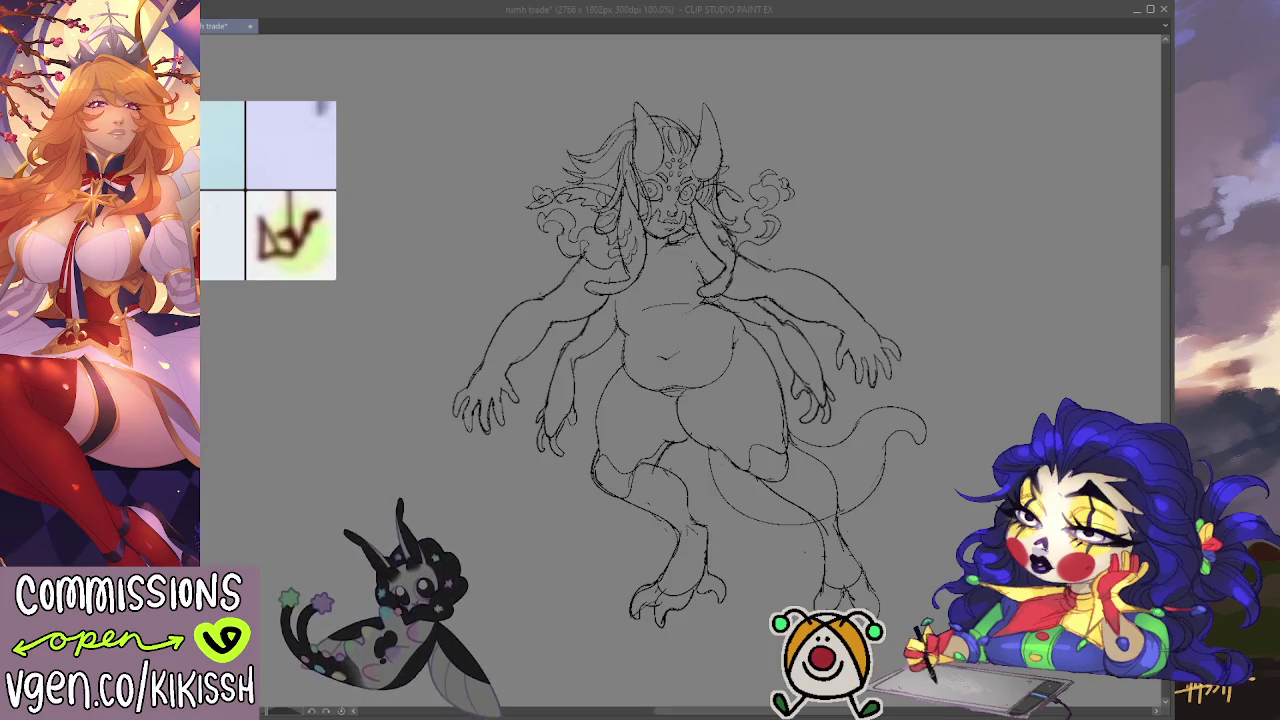
Step: Extend the tail's outer edge downward and draw curls on its right-hand tip, then mirror the view to check
left_click(887, 462)
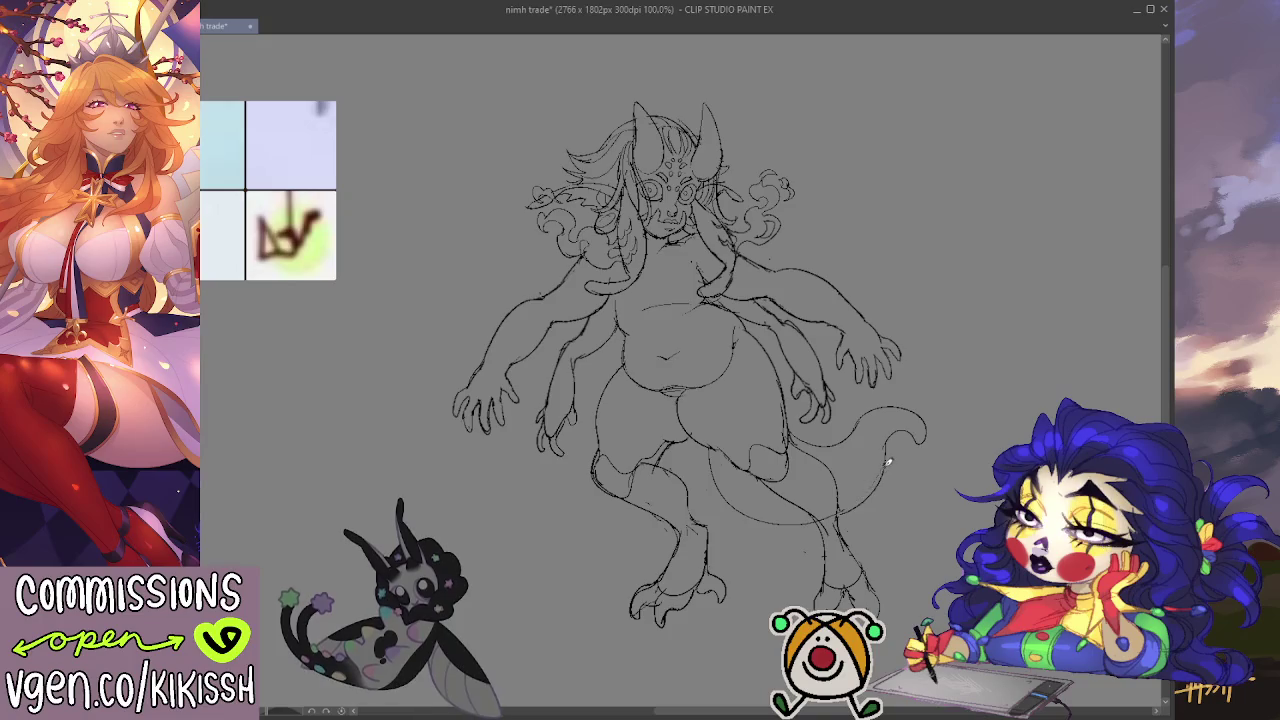
left_click_drag(932, 463, 920, 510)
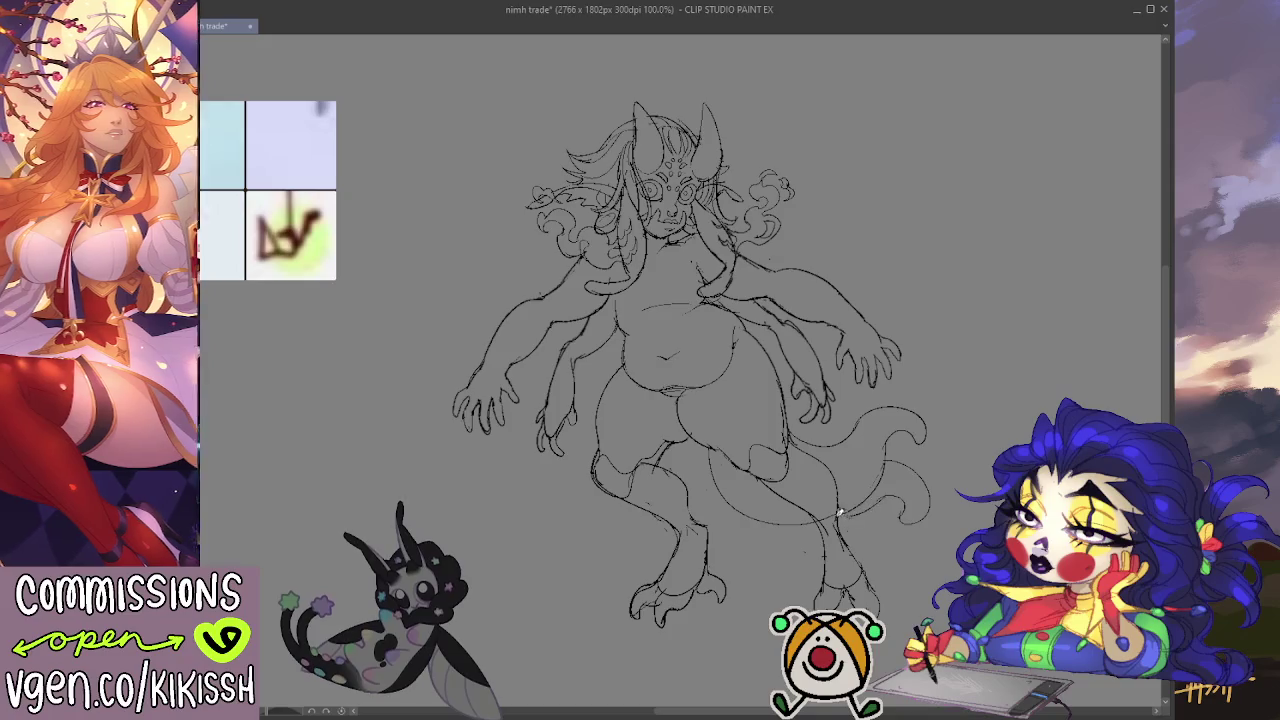
mouse_move(878, 496)
left_mouse_down()
mouse_move(838, 522)
mouse_move(880, 470)
mouse_move(840, 525)
left_mouse_up()
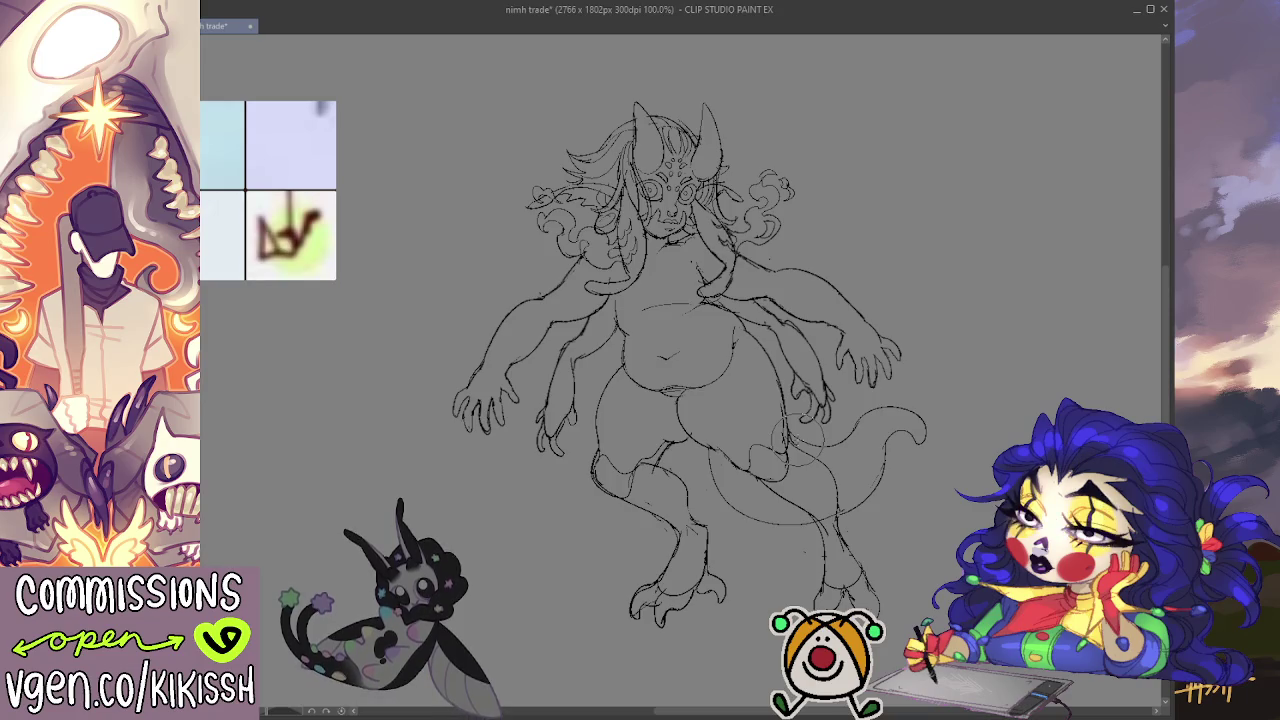
key("h")
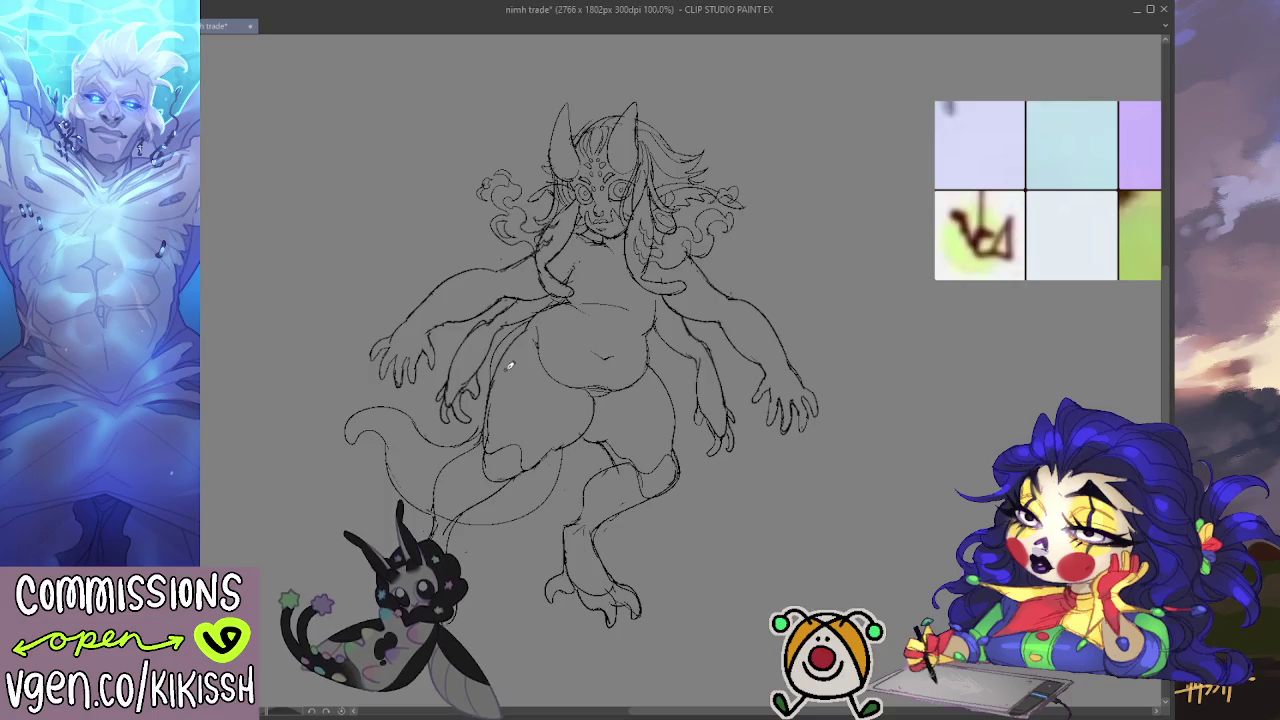
key("h")
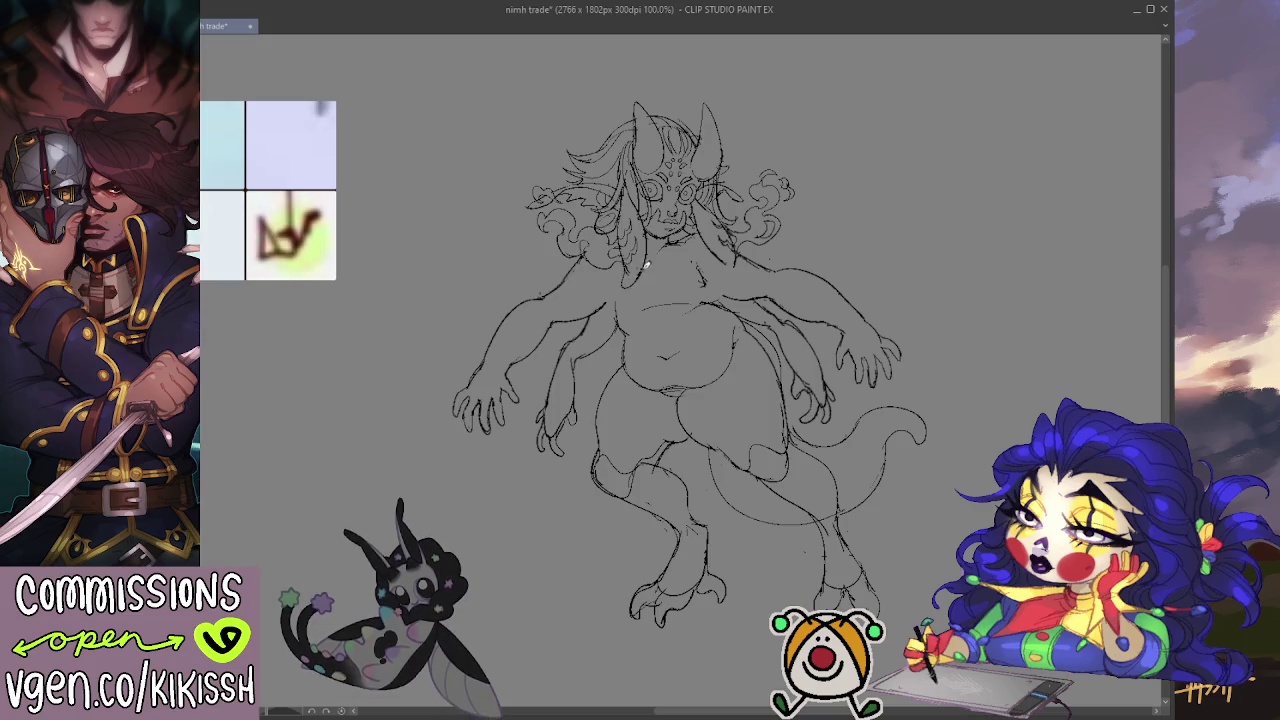
key("e")
Step: Erase stray lines around the neck and right shoulder, then nudge the view slightly
left_click_drag(627, 268, 725, 262)
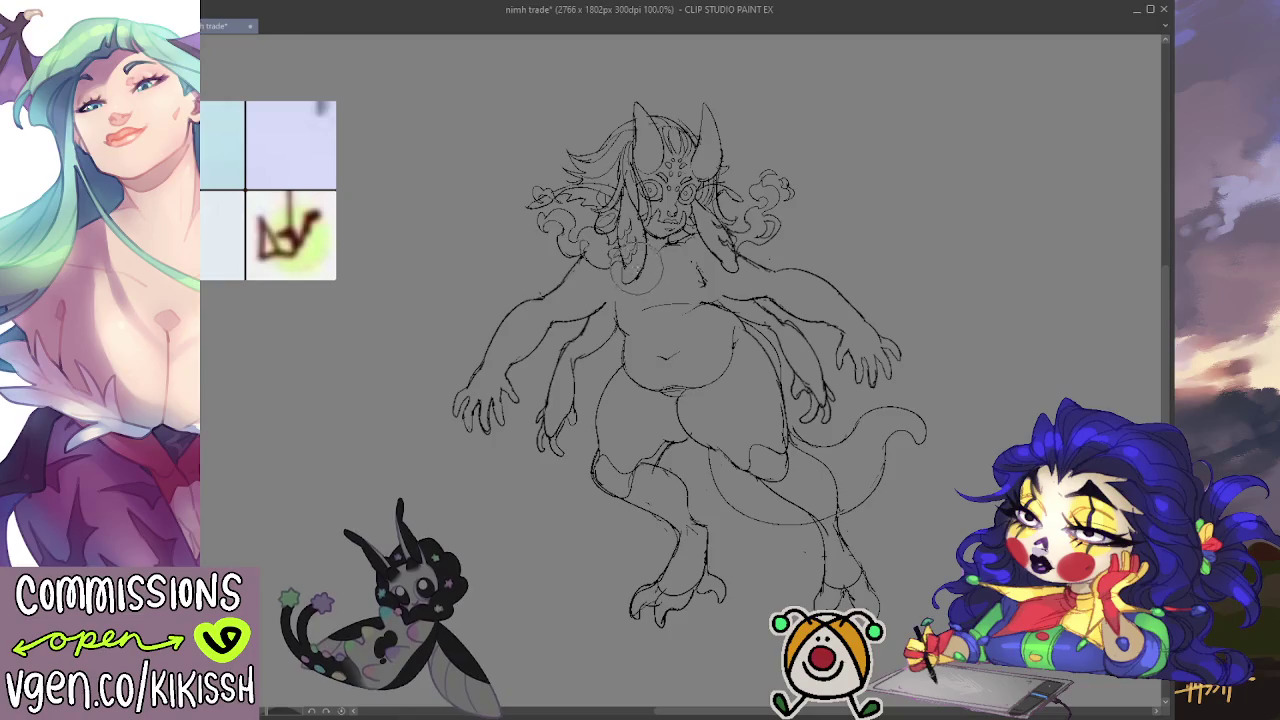
left_click_drag(864, 250, 878, 276)
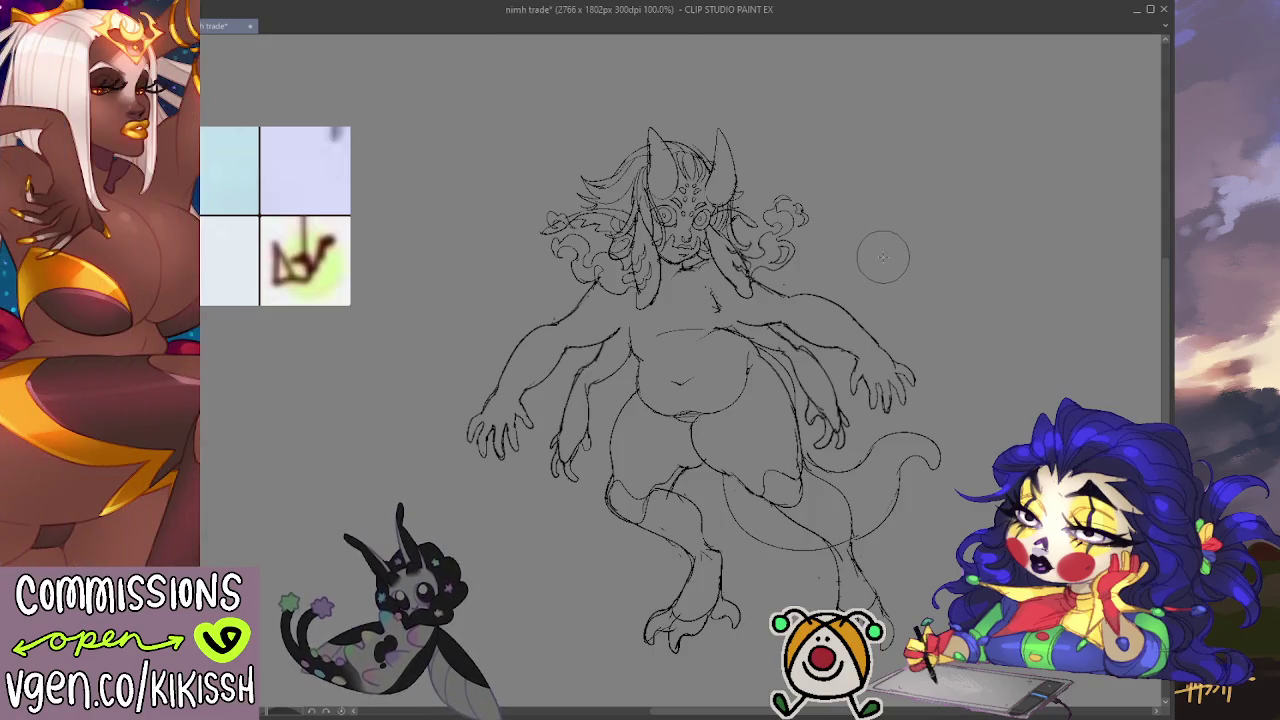
left_click_drag(890, 288, 888, 276)
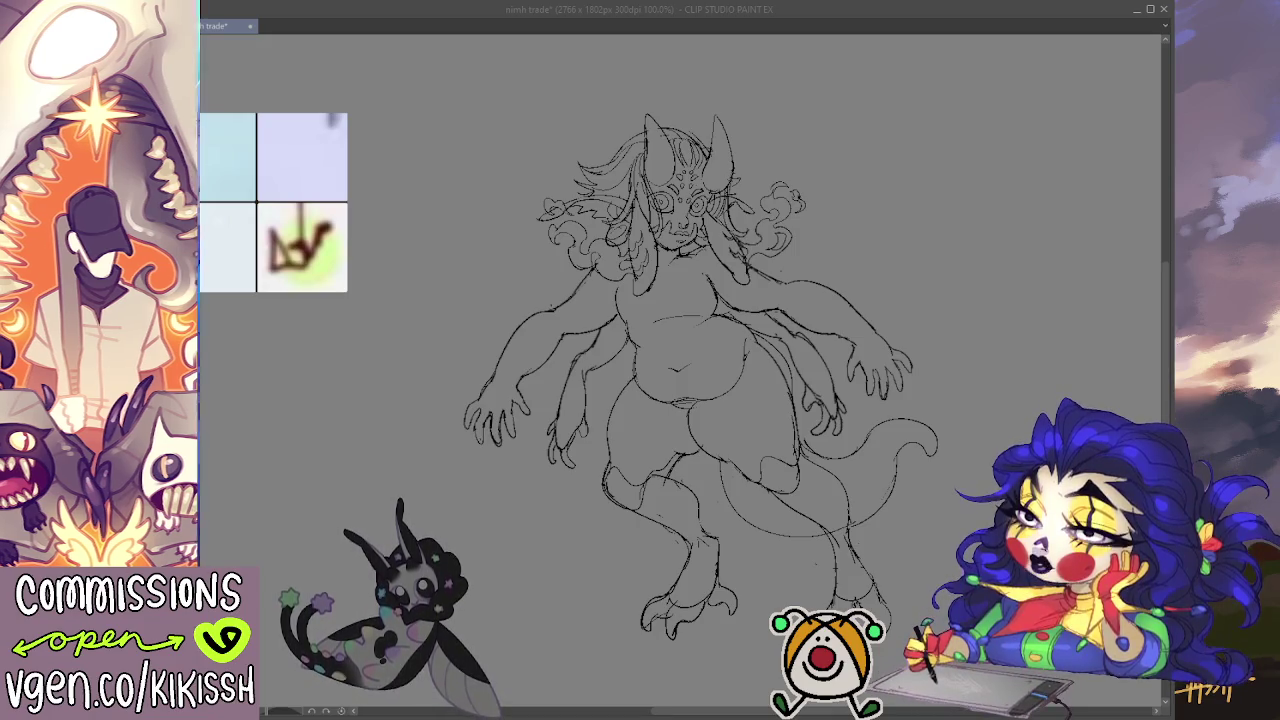
scroll(692, 256, "up", 1)
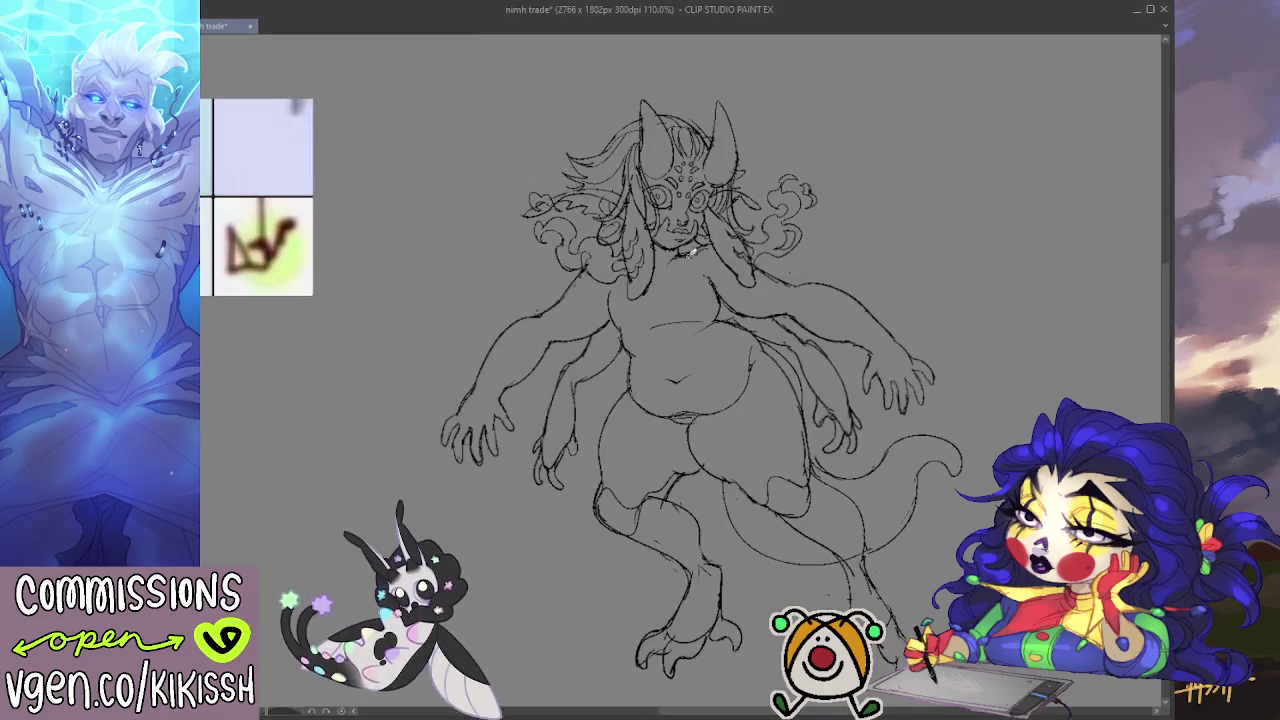
Step: Zoom in, erase the overlapping lines across the chest, and zoom back out to 100%
scroll(692, 256, "up", 1)
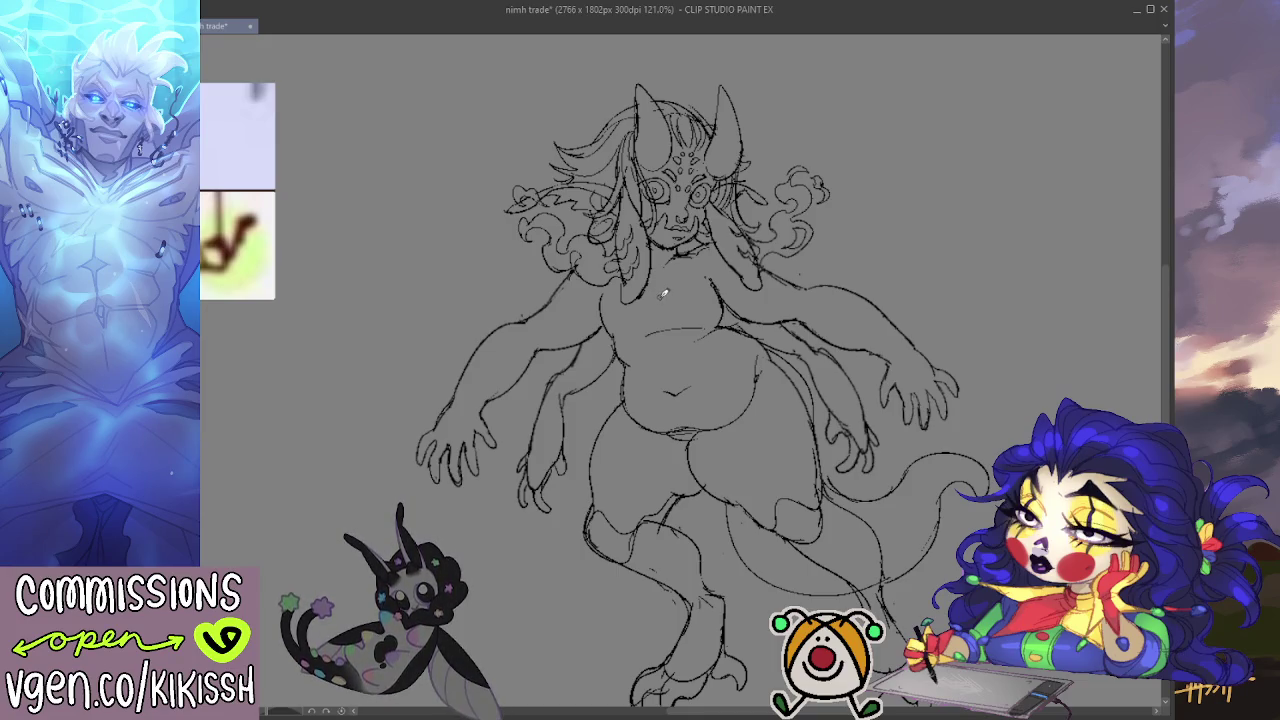
key("e")
left_click_drag(628, 300, 626, 283)
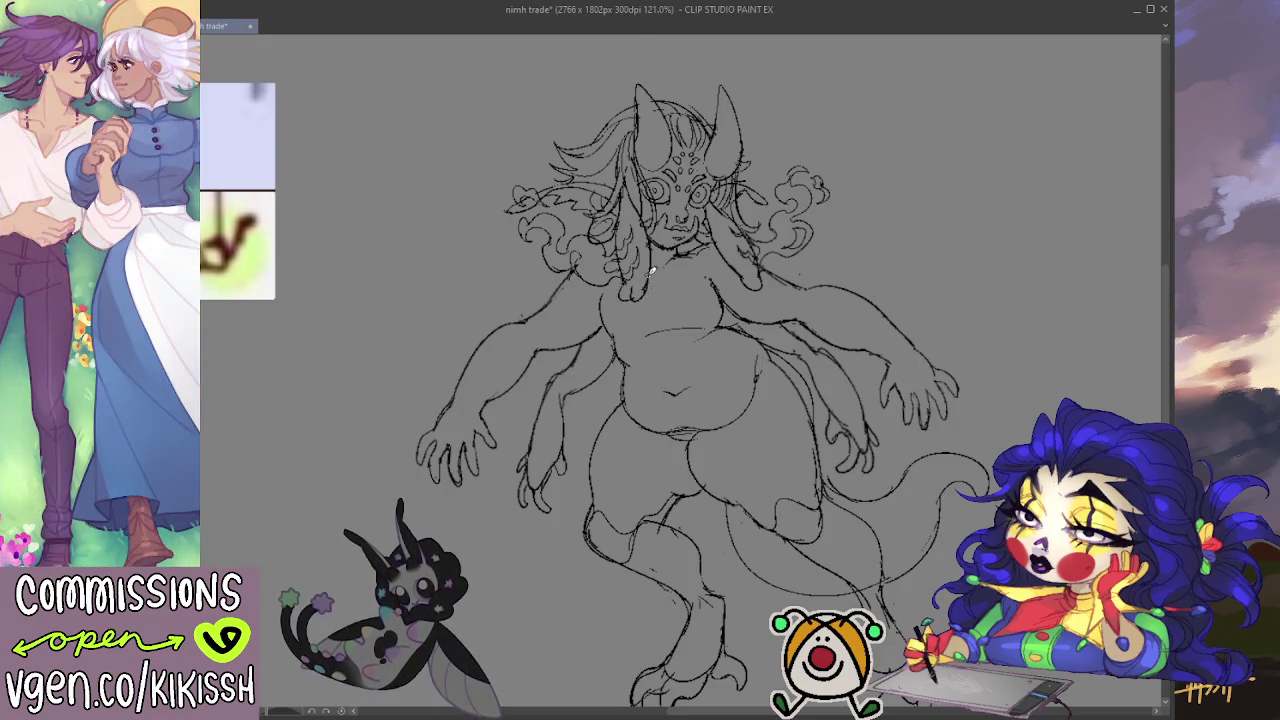
mouse_move(648, 284)
left_mouse_down()
mouse_move(625, 310)
mouse_move(645, 282)
mouse_move(636, 292)
left_mouse_up()
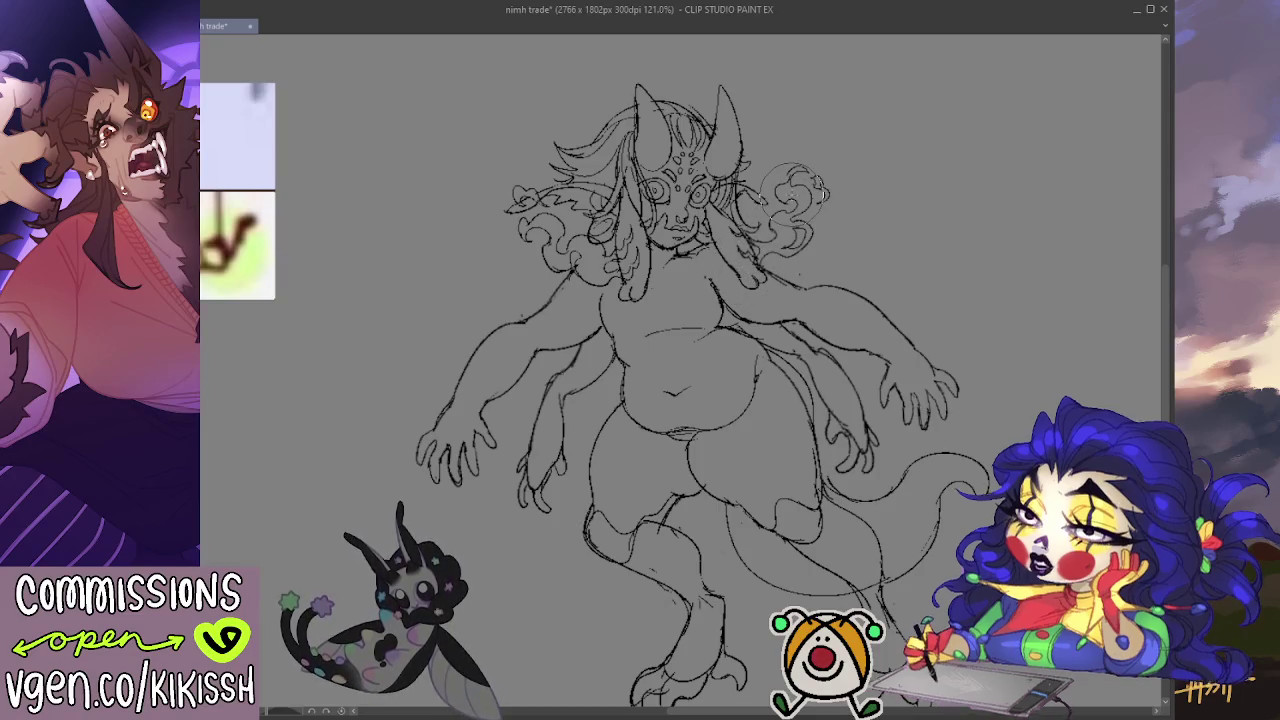
scroll(820, 300, "down", 1)
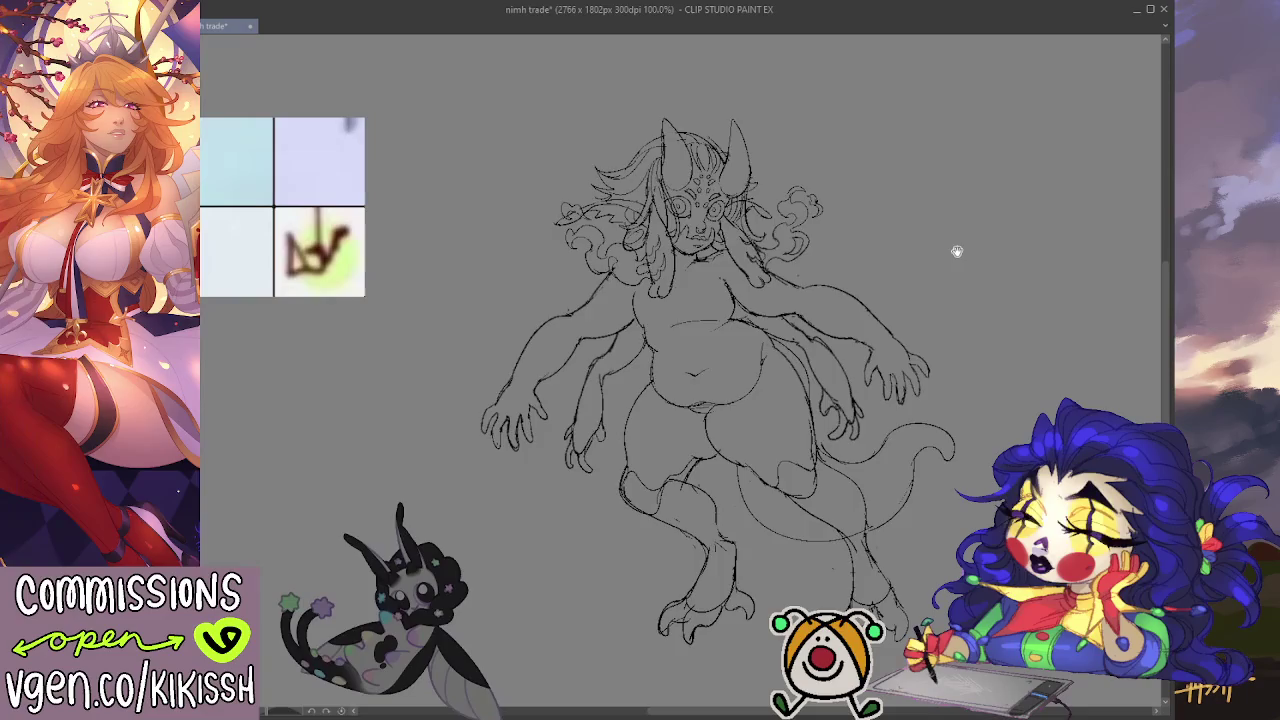
left_click_drag(957, 251, 943, 245)
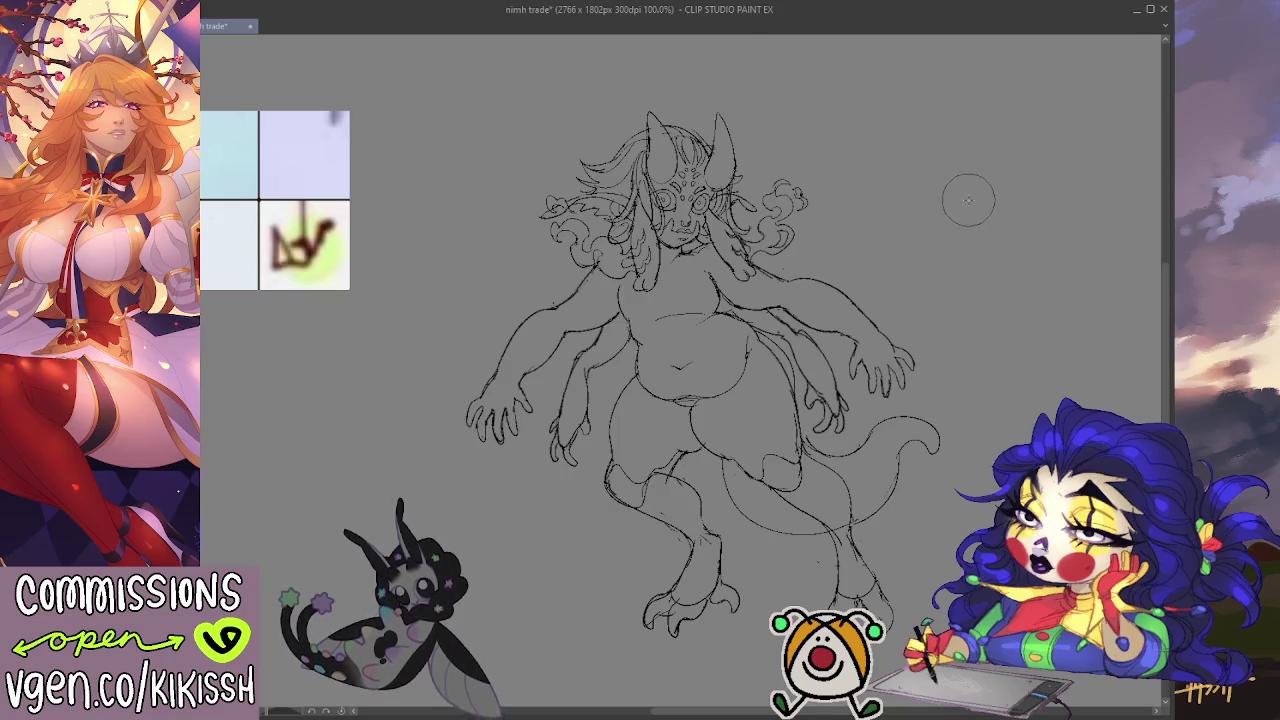
scroll(961, 193, "up", 1)
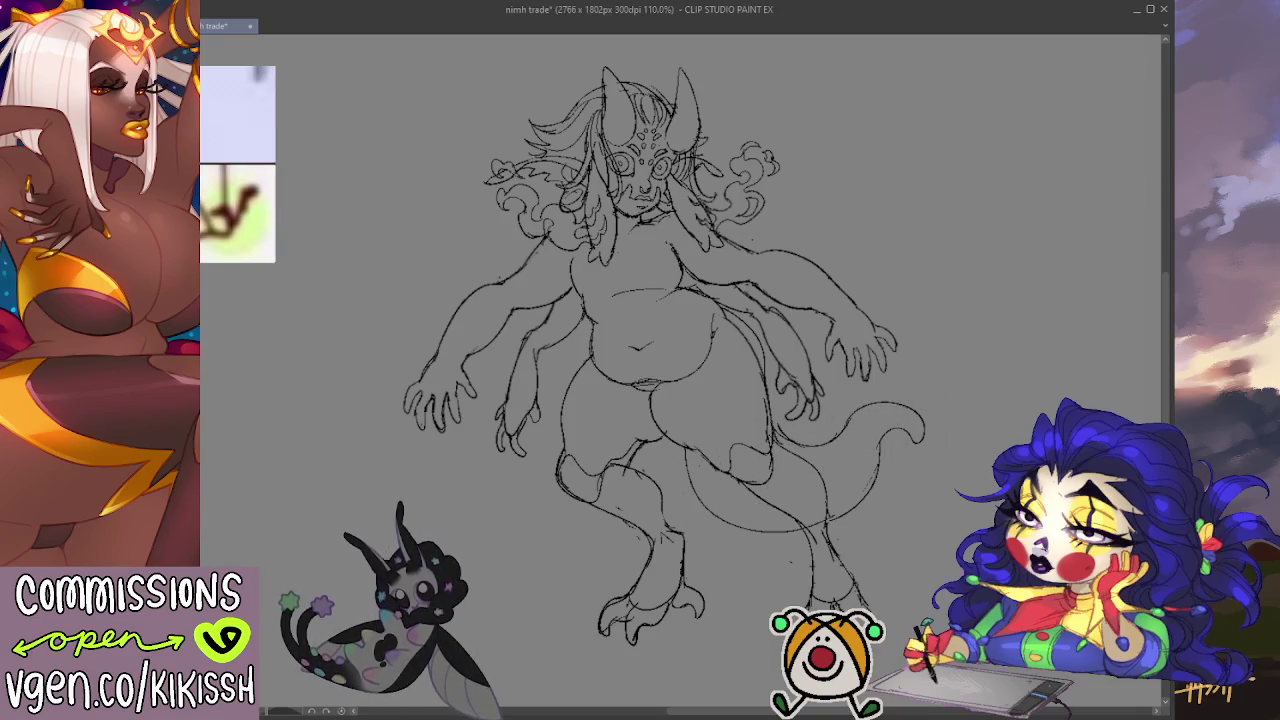
left_click_drag(915, 420, 878, 440)
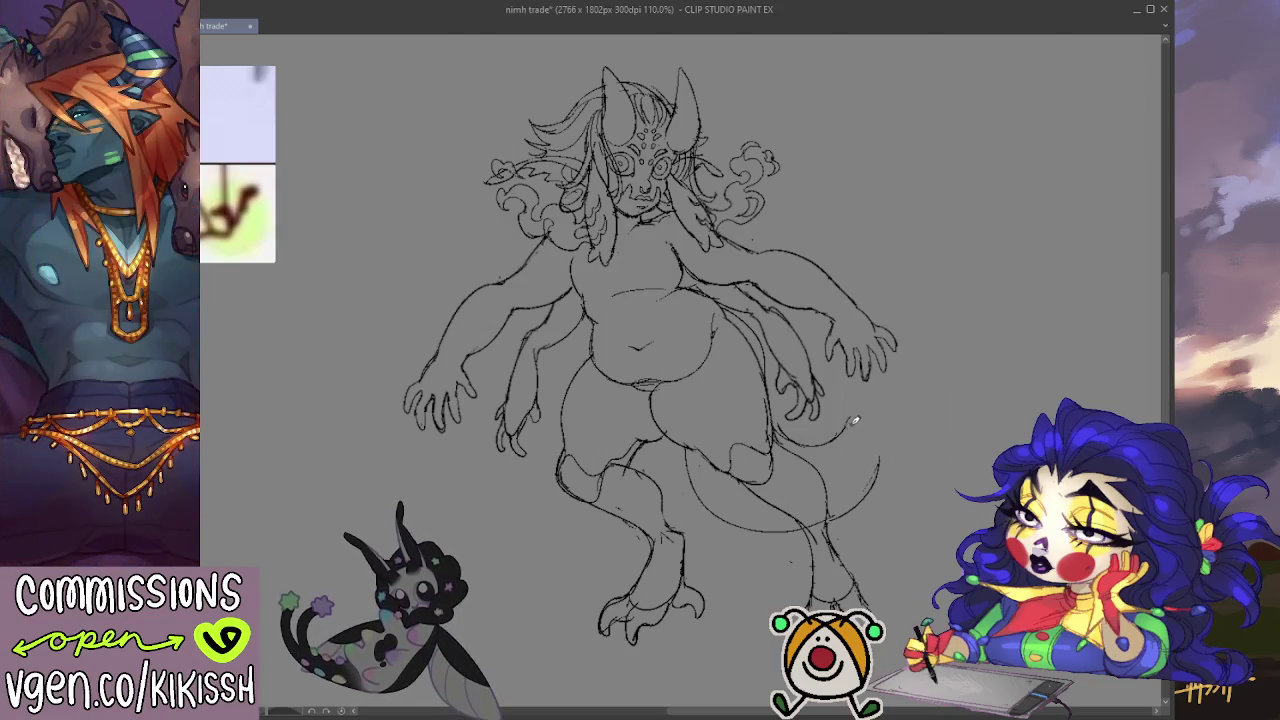
left_click_drag(855, 427, 815, 465)
left_click_drag(700, 515, 894, 443)
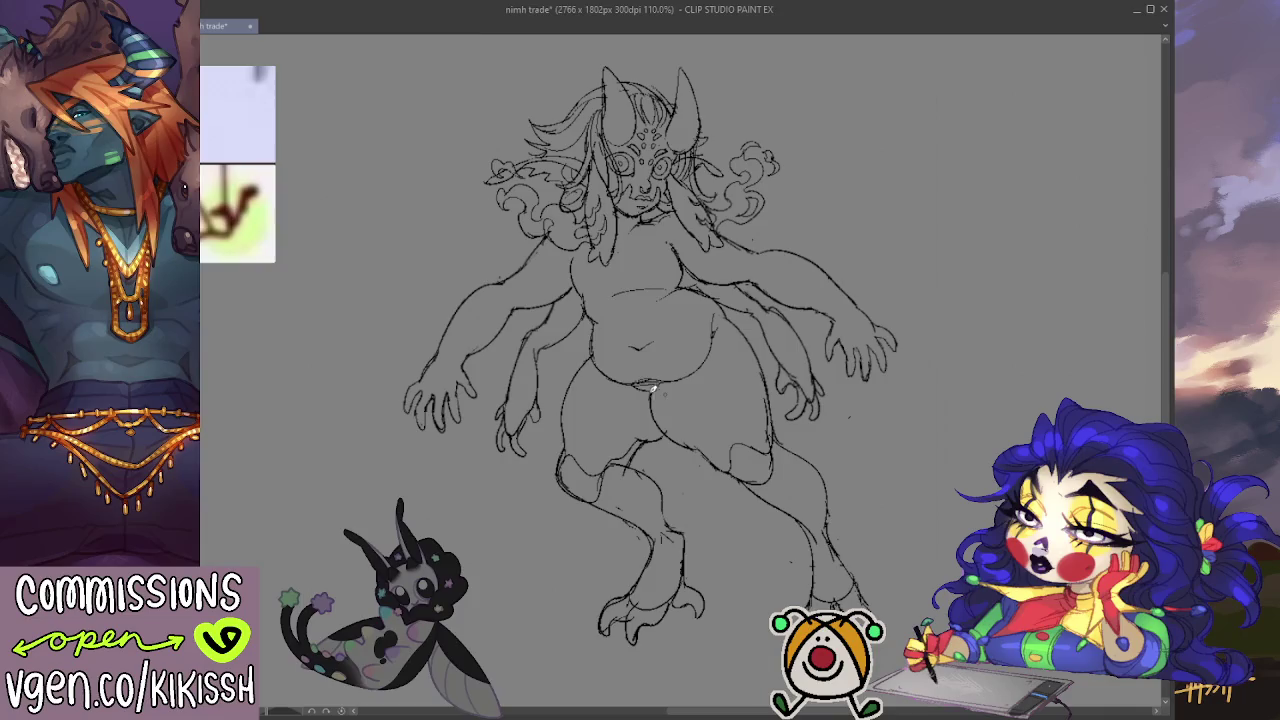
key("h")
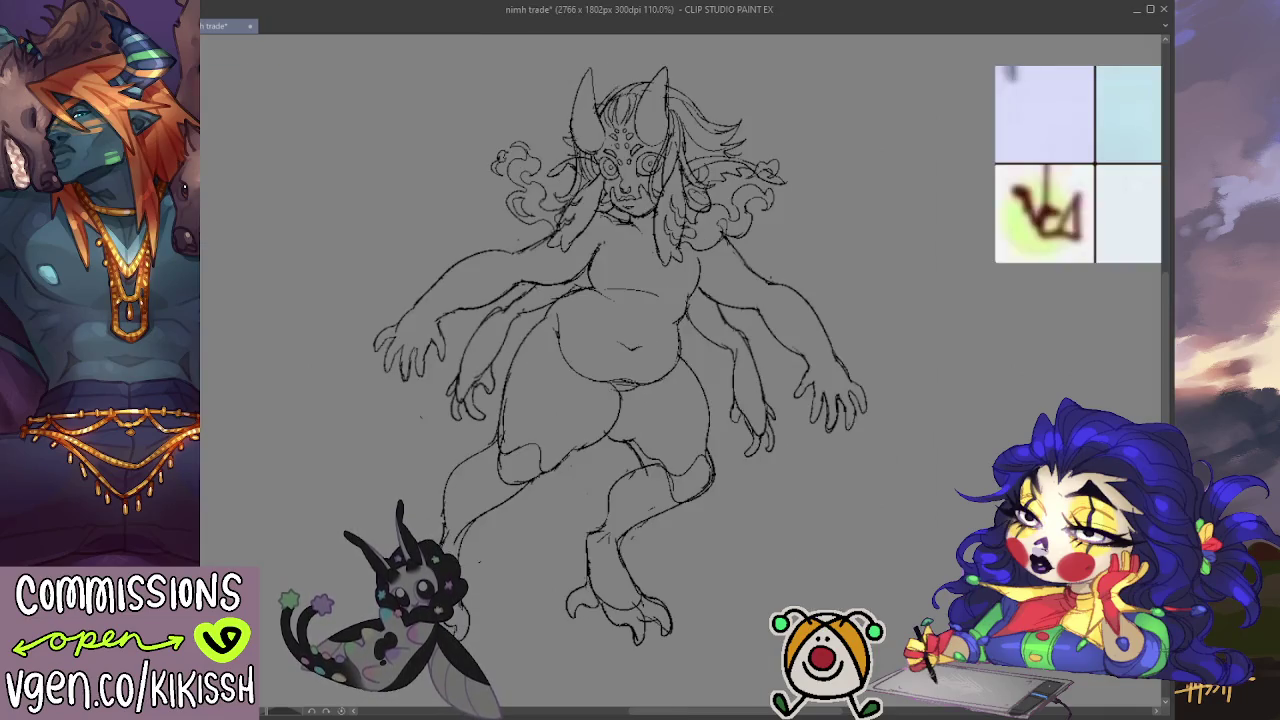
key("h")
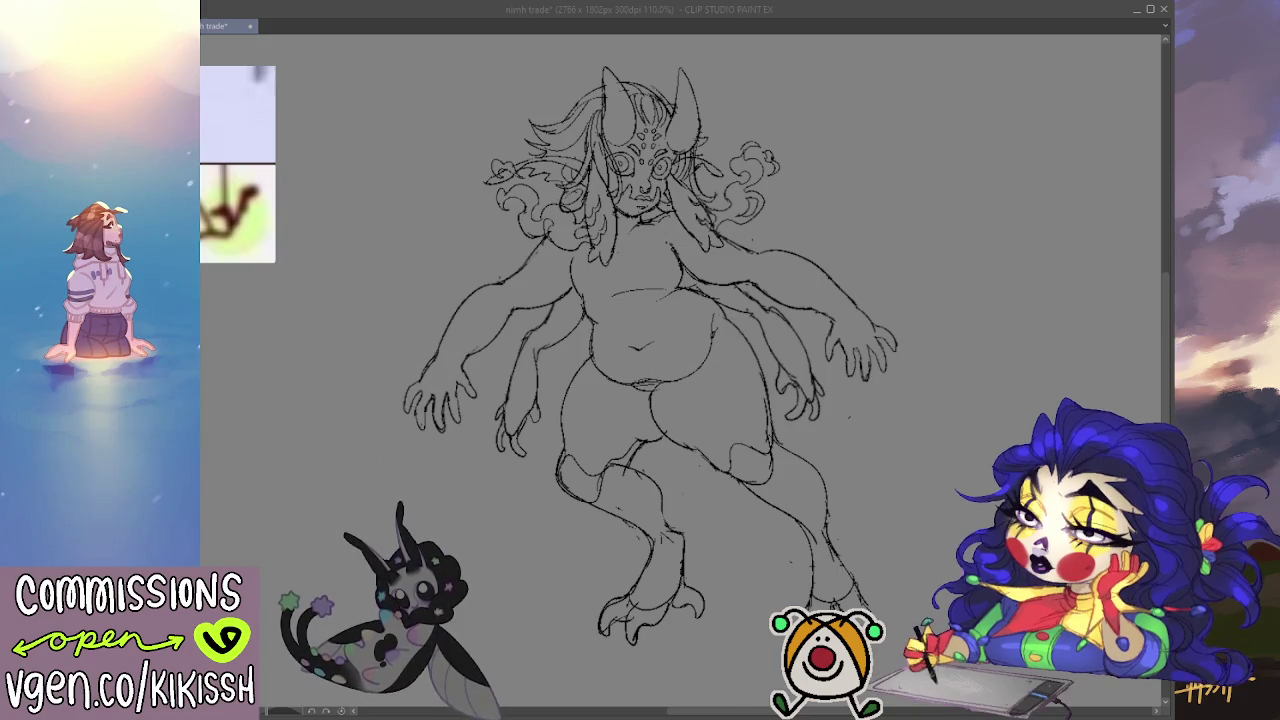
key("alt+Tab")
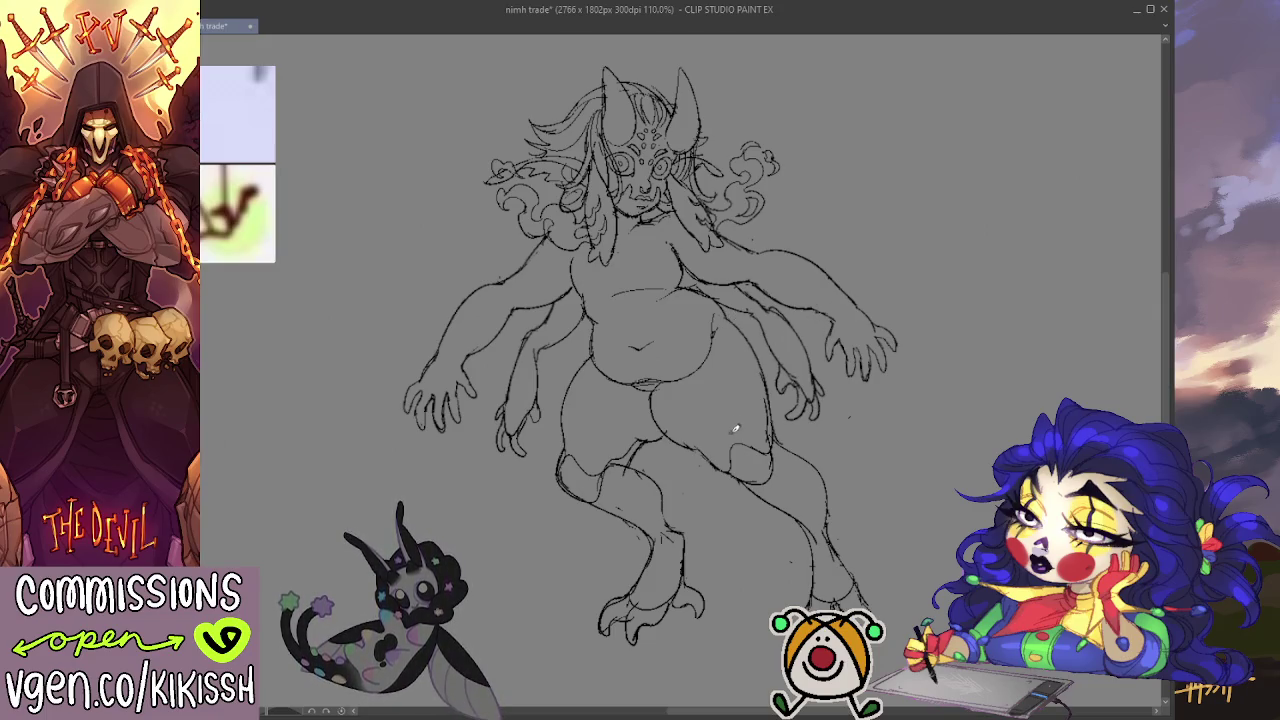
left_click_drag(480, 548, 702, 520)
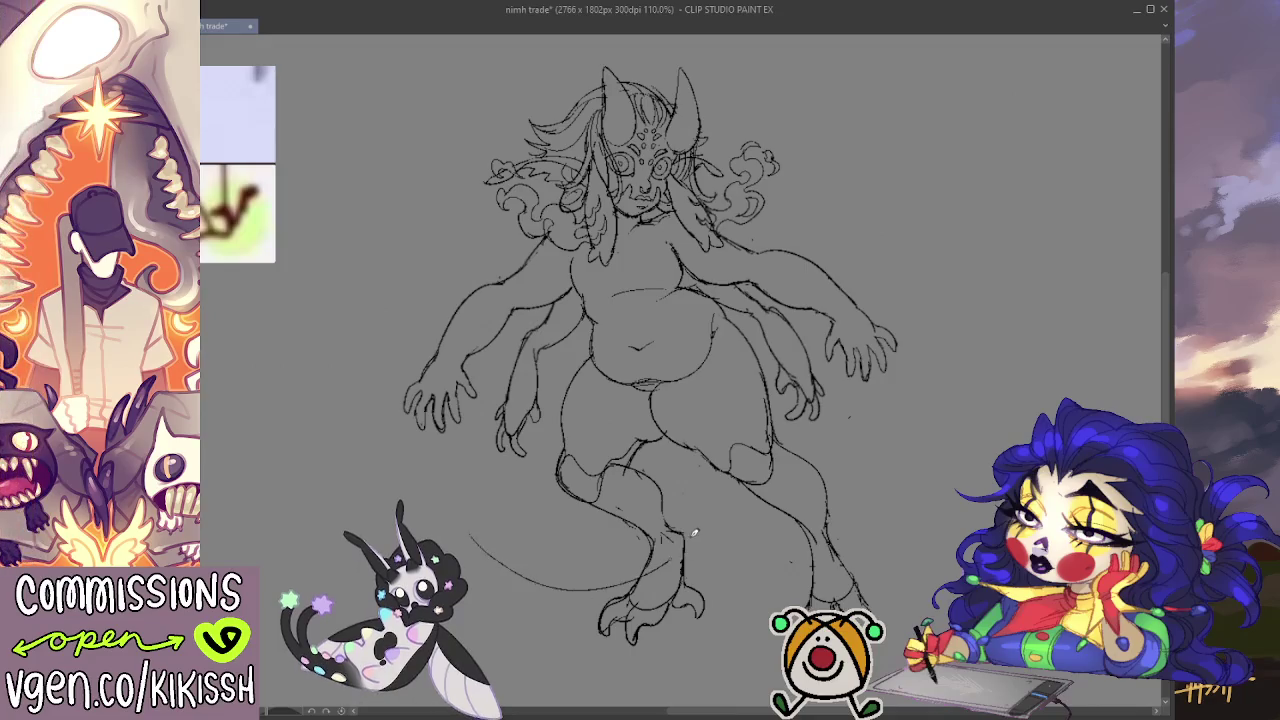
key("ctrl+z")
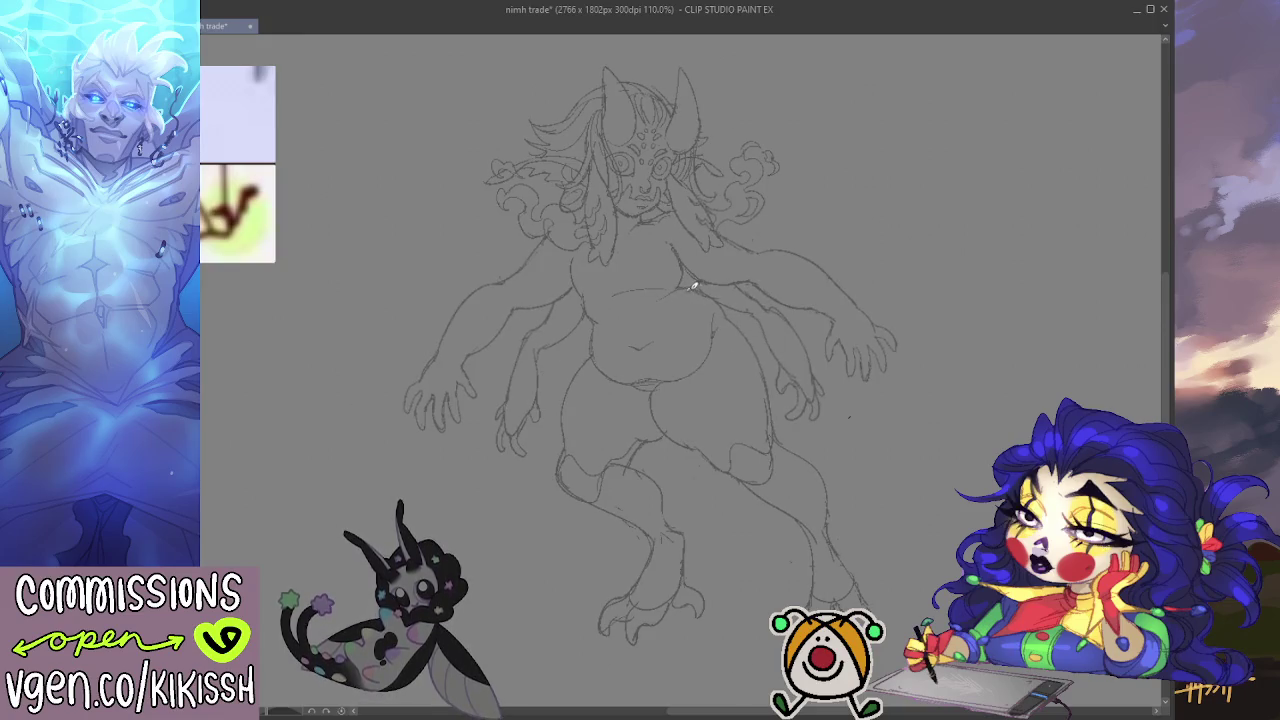
Step: Draw the tail line curving out from the body to the right, retrying the curled tip and lower edge
left_click_drag(679, 283, 786, 323)
key("ctrl+z")
mouse_move(678, 289)
left_mouse_down()
mouse_move(750, 293)
mouse_move(840, 378)
left_mouse_up()
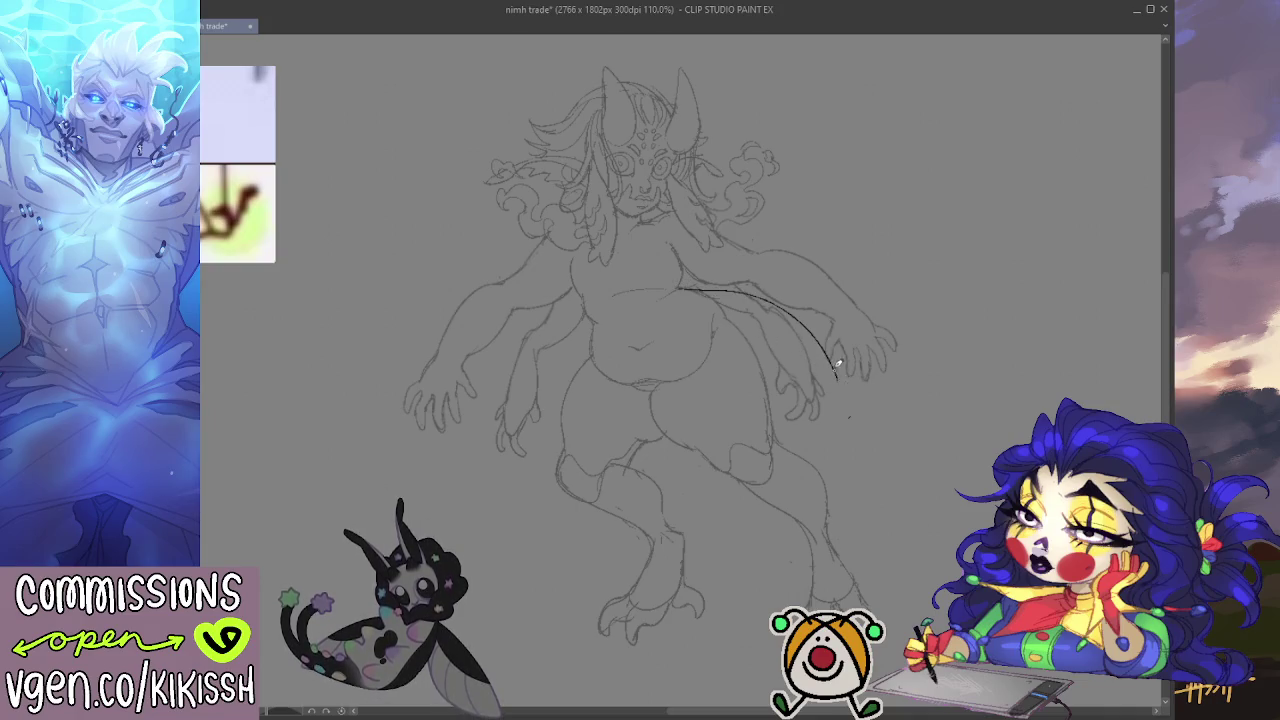
mouse_move(836, 366)
left_mouse_down()
mouse_move(951, 394)
mouse_move(971, 423)
mouse_move(953, 437)
left_mouse_up()
key("ctrl+z")
key("ctrl+z")
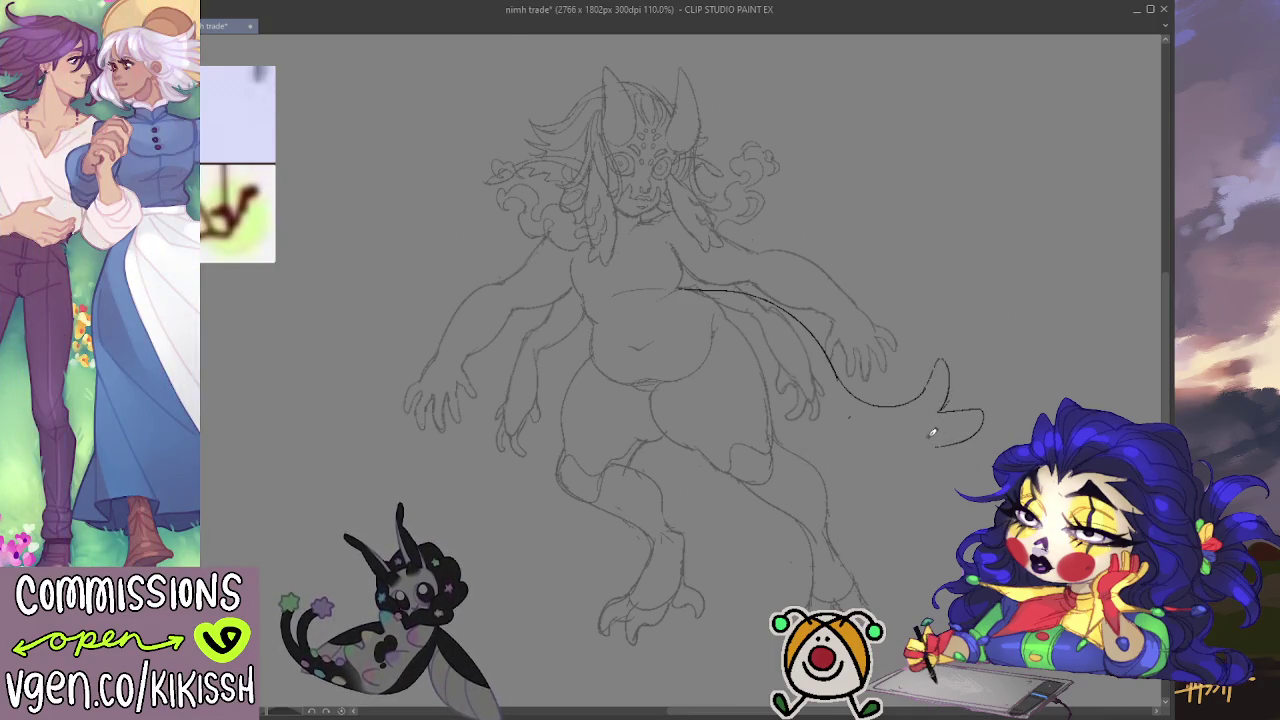
key("ctrl+z")
left_click_drag(767, 440, 934, 416)
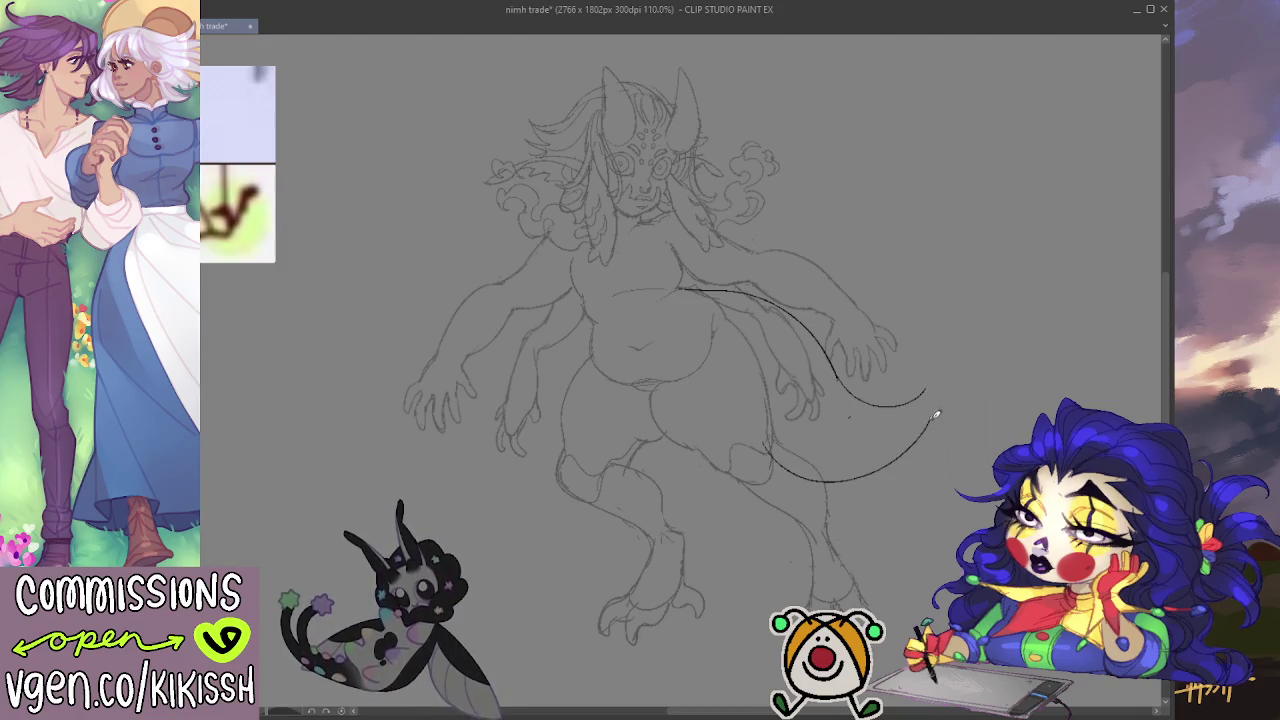
key("ctrl+z")
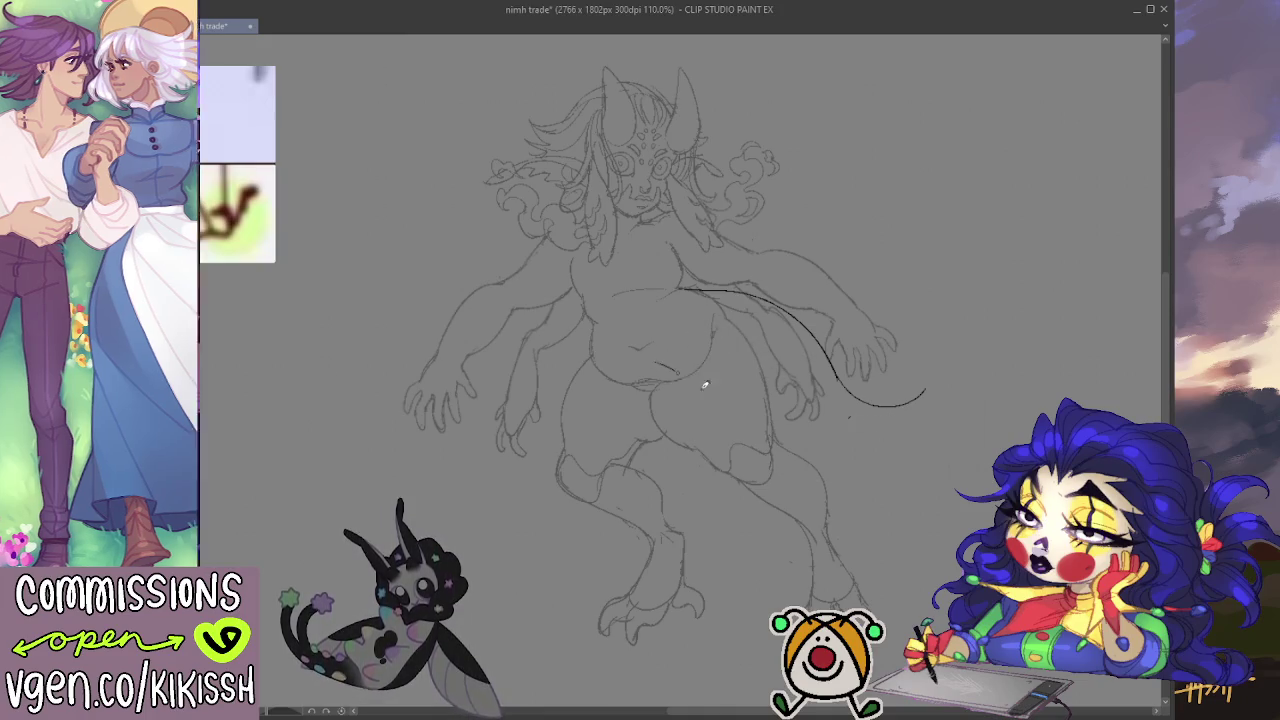
Step: Redraw the tail's long lower edge from the hip, checking and redrawing it on the mirrored canvas
left_click_drag(655, 362, 705, 395)
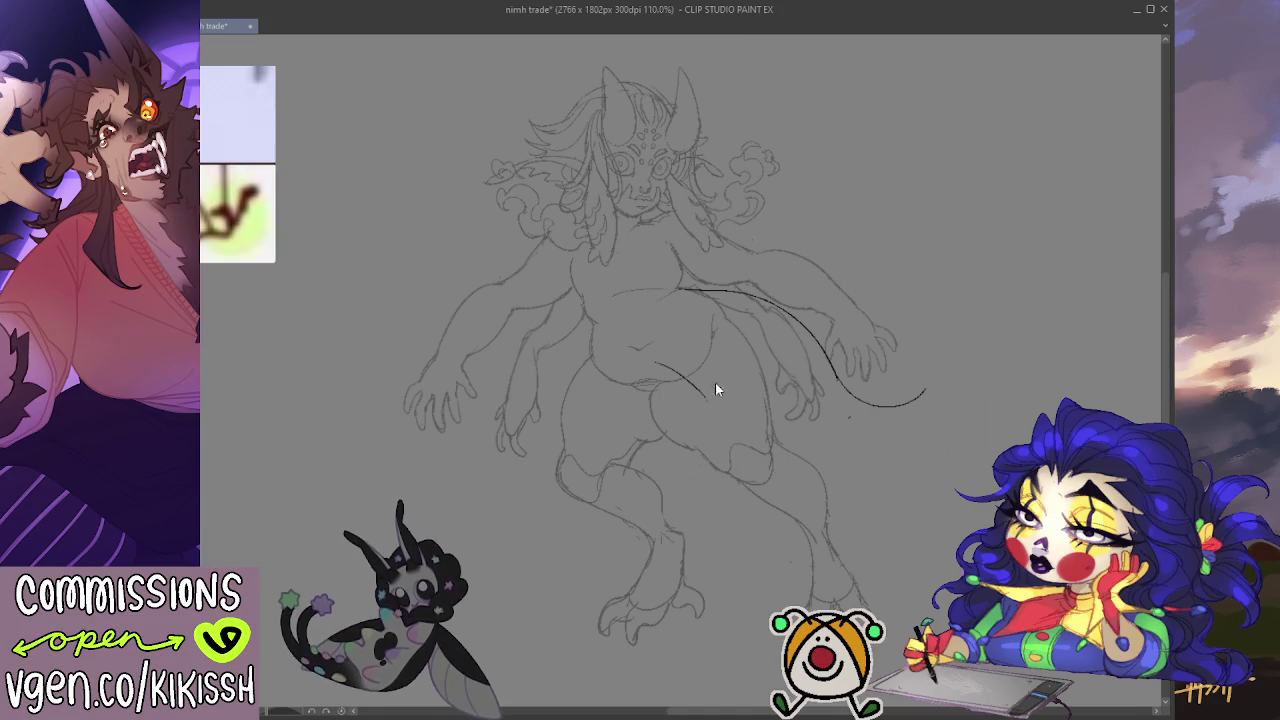
mouse_move(673, 352)
left_mouse_down()
mouse_move(706, 377)
mouse_move(906, 430)
left_mouse_up()
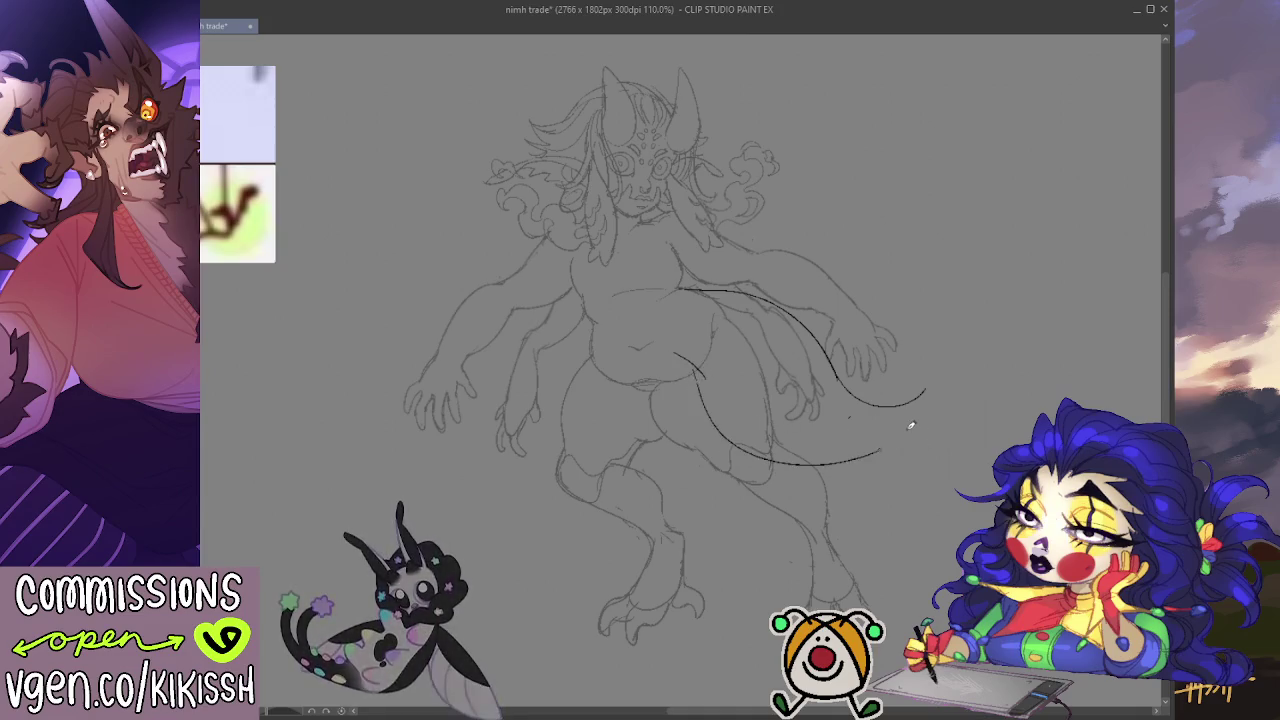
key("ctrl+z")
mouse_move(700, 368)
left_mouse_down()
mouse_move(851, 463)
mouse_move(906, 432)
mouse_move(940, 432)
mouse_move(932, 380)
mouse_move(886, 405)
left_mouse_up()
key("h")
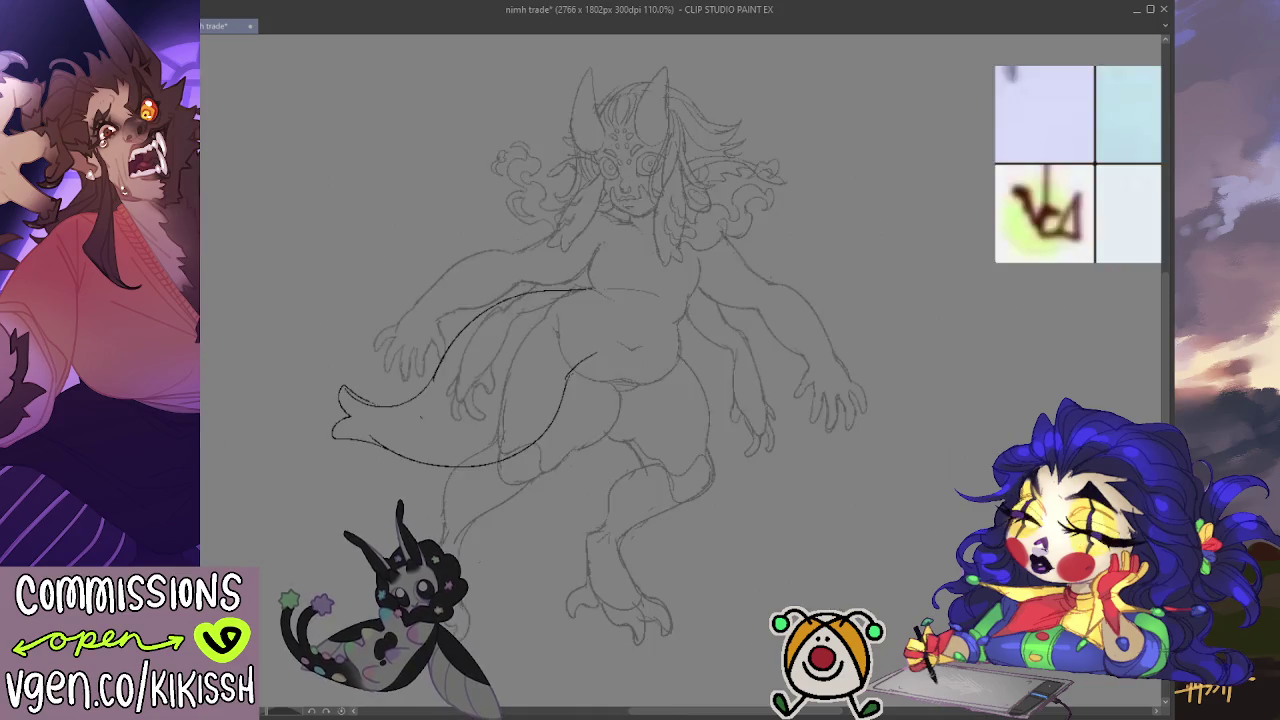
key("ctrl+z")
left_click_drag(362, 440, 570, 355)
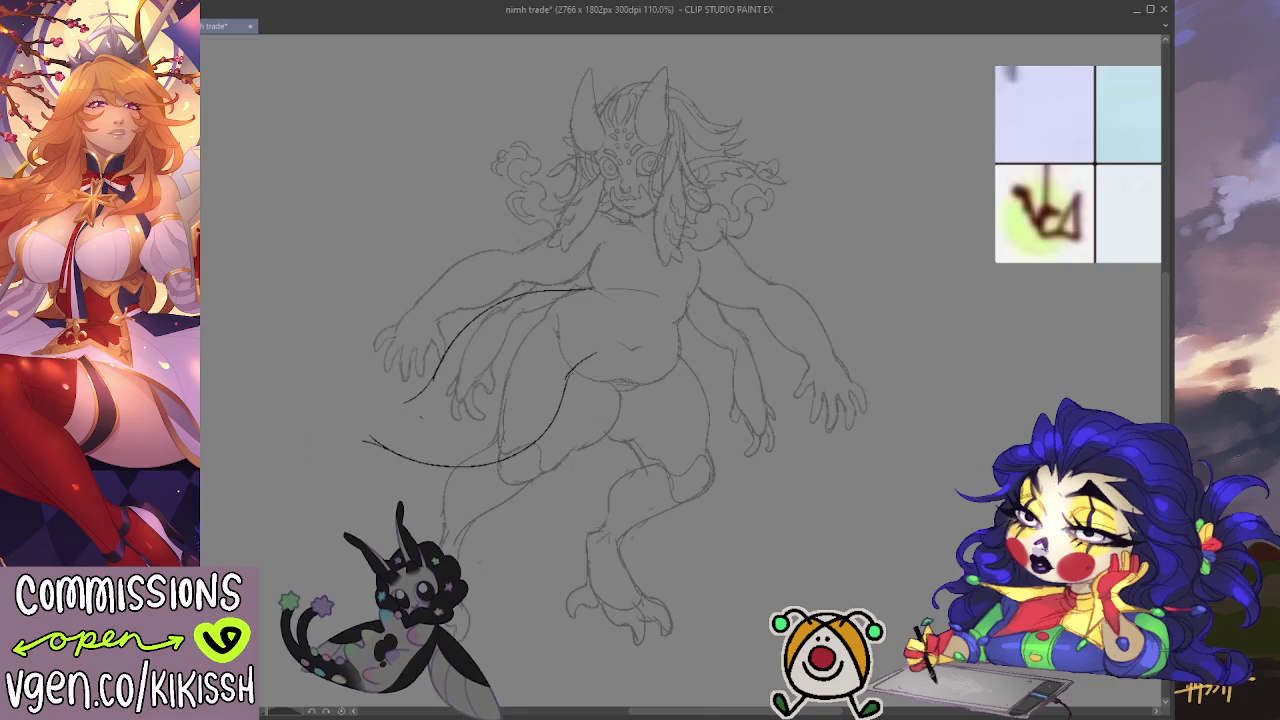
key("h")
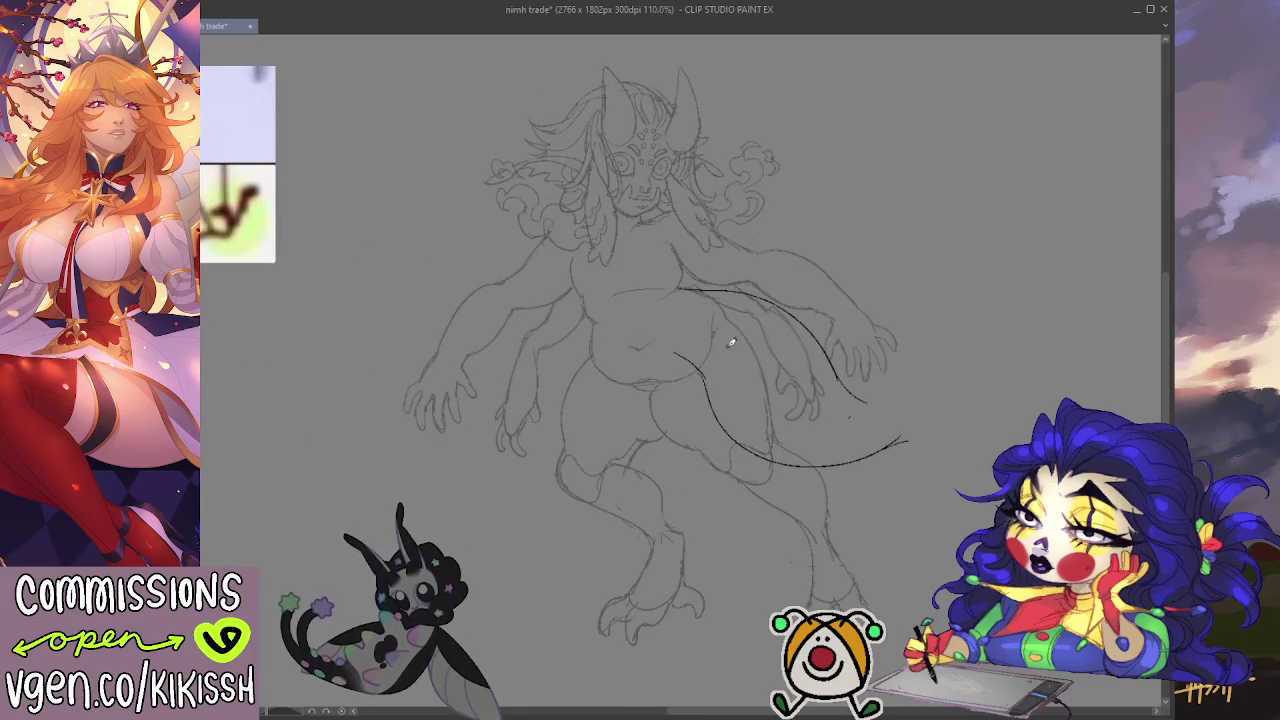
Step: Extend the lower tail curve and draw the tip's underside, trying and reverting a small shift of the lines
left_click_drag(706, 338, 748, 344)
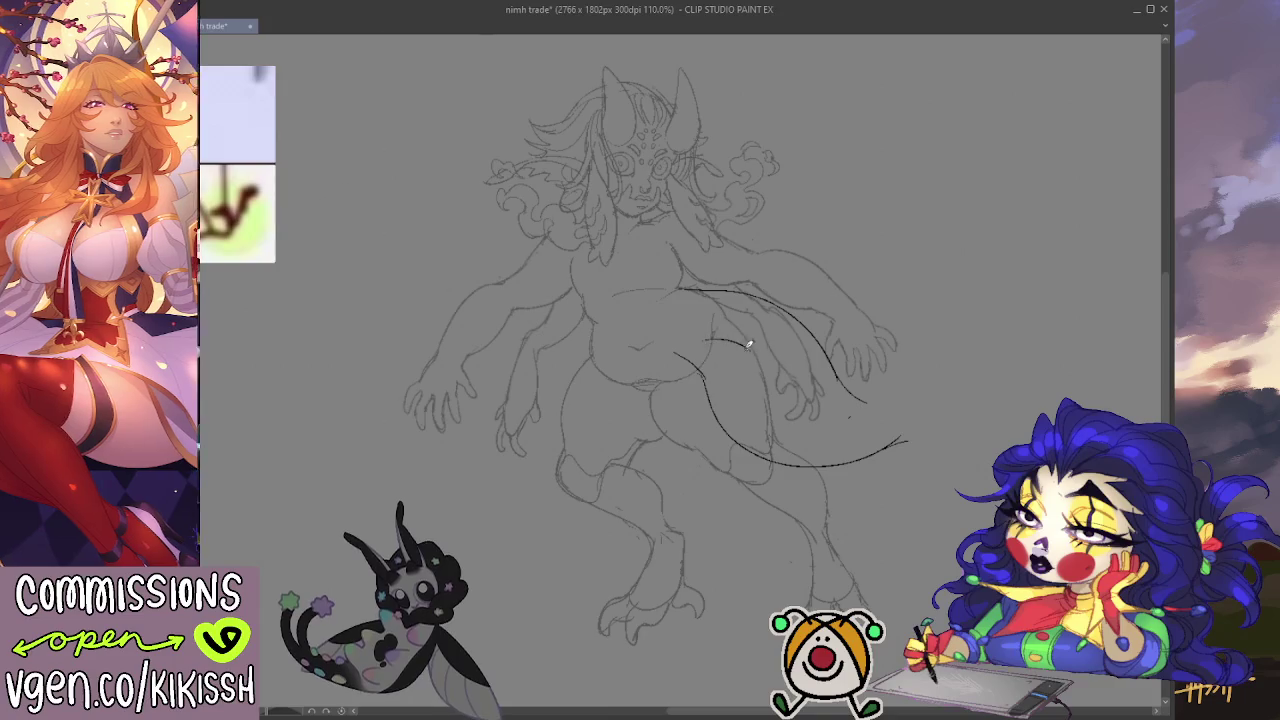
key("ctrl+z")
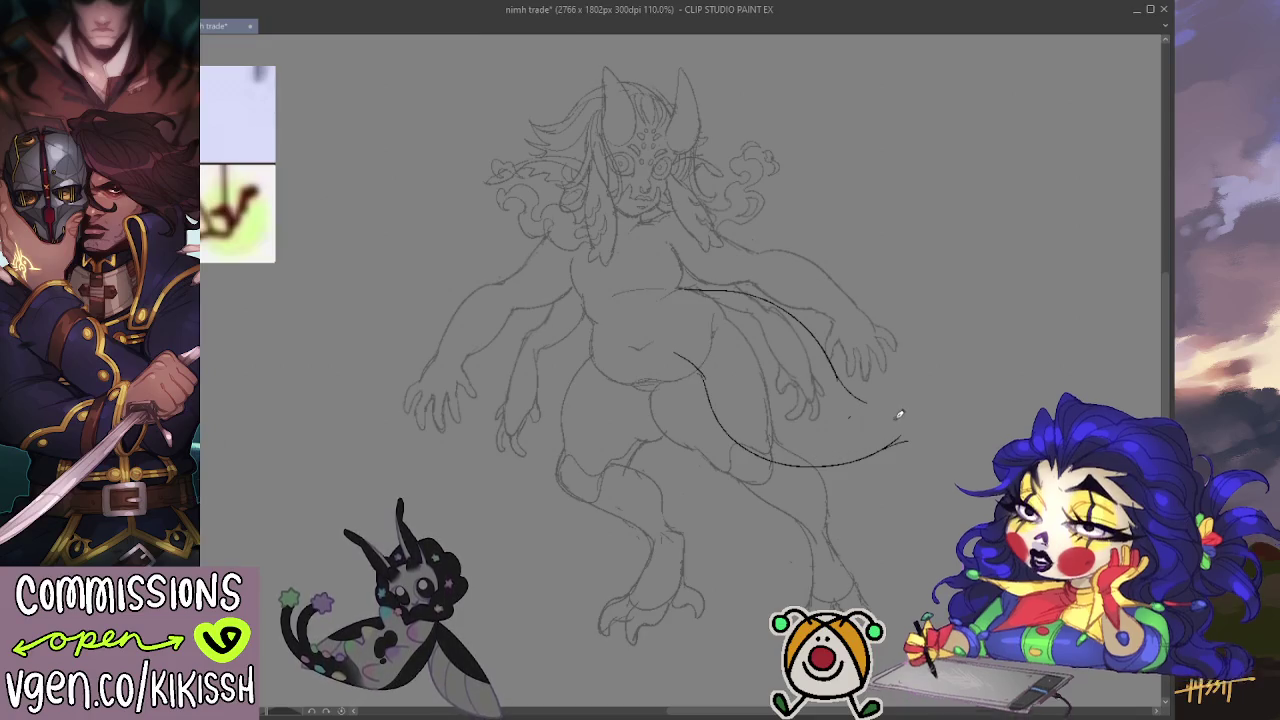
mouse_move(864, 398)
left_mouse_down()
mouse_move(887, 412)
mouse_move(926, 406)
left_mouse_up()
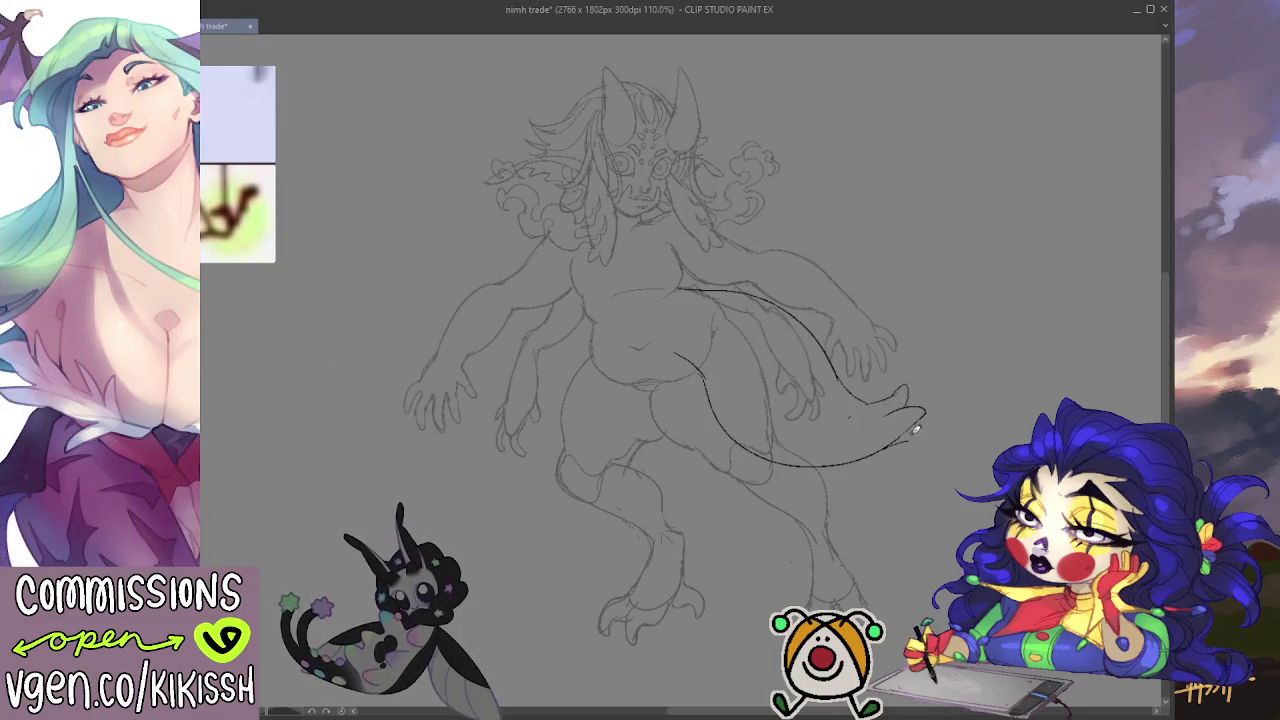
left_click_drag(924, 412, 868, 456)
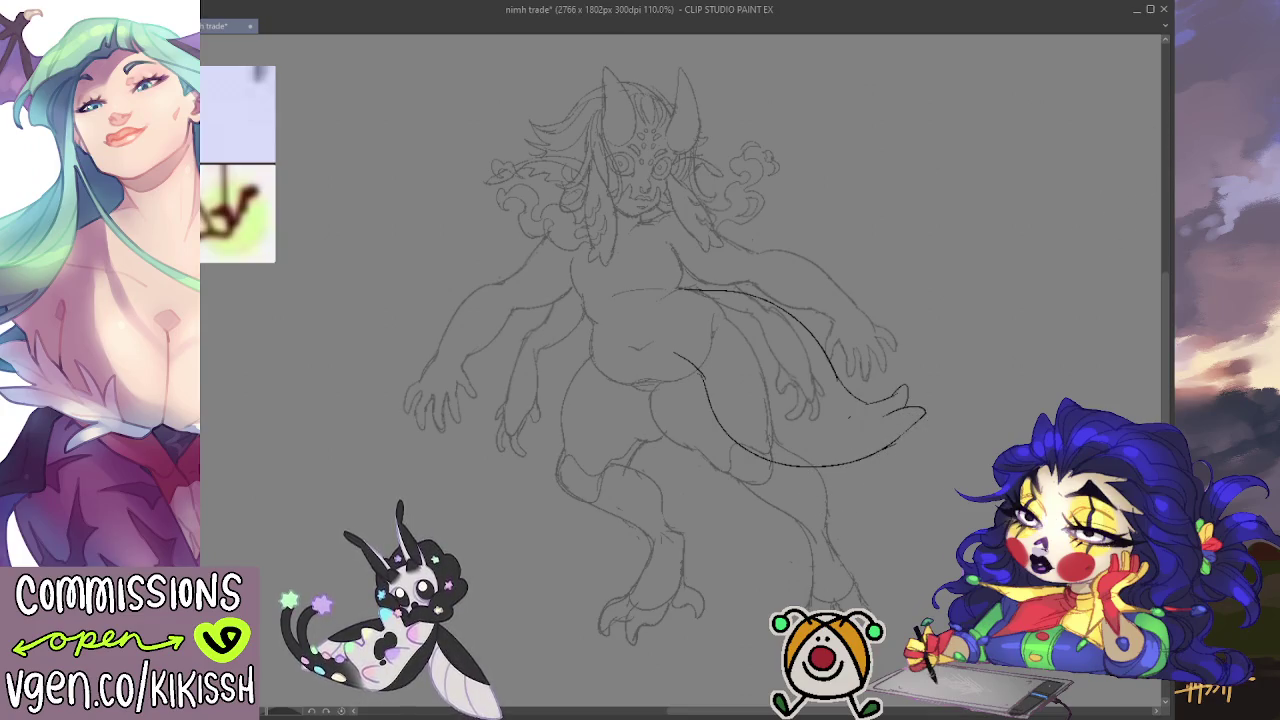
left_click_drag(920, 384, 948, 405)
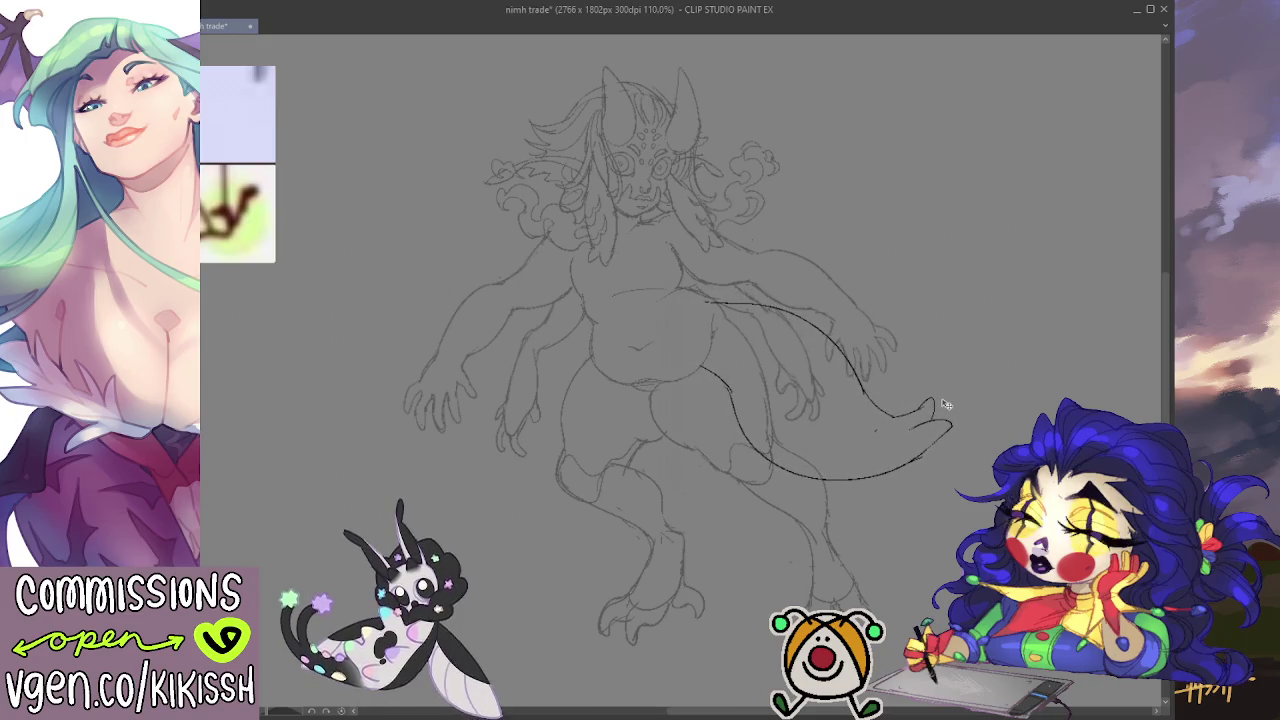
left_click_drag(948, 405, 977, 417)
key("ctrl+z")
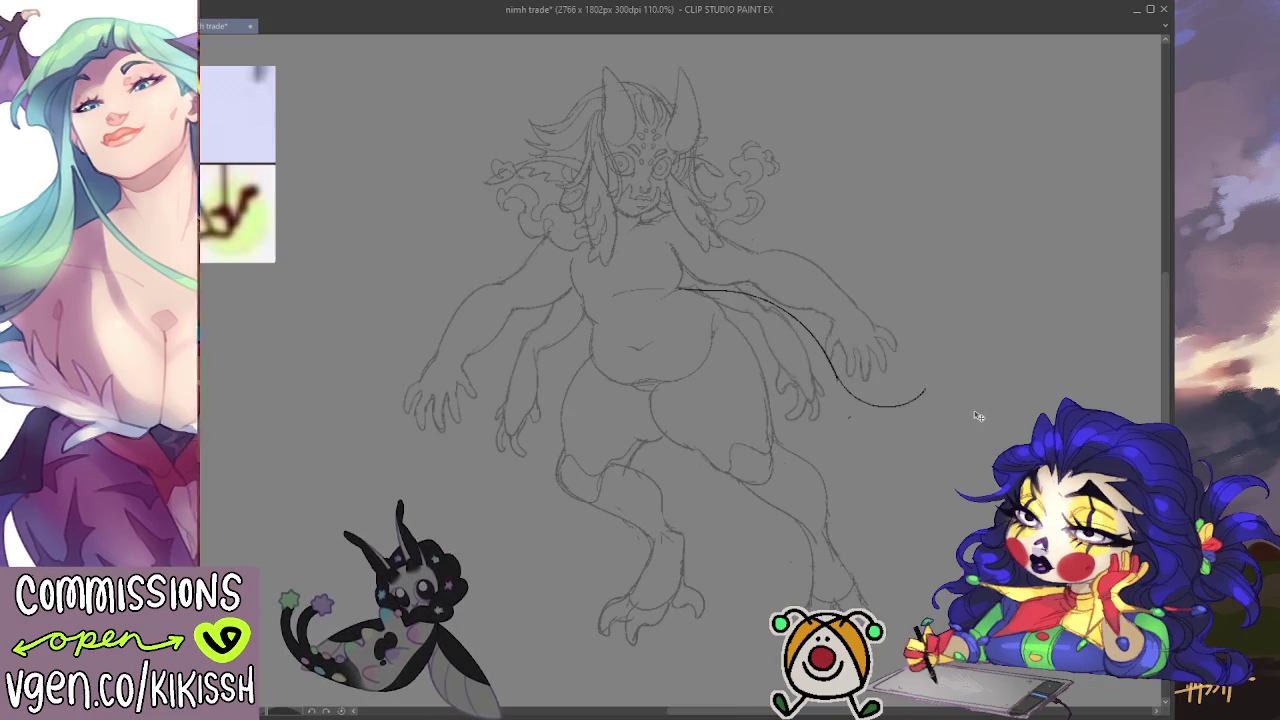
Step: Undo the tail stroke, fade the sketch to light grey, then test and discard a long tail arc
key("ctrl+z")
key("ctrl+z")
key("ctrl+z")
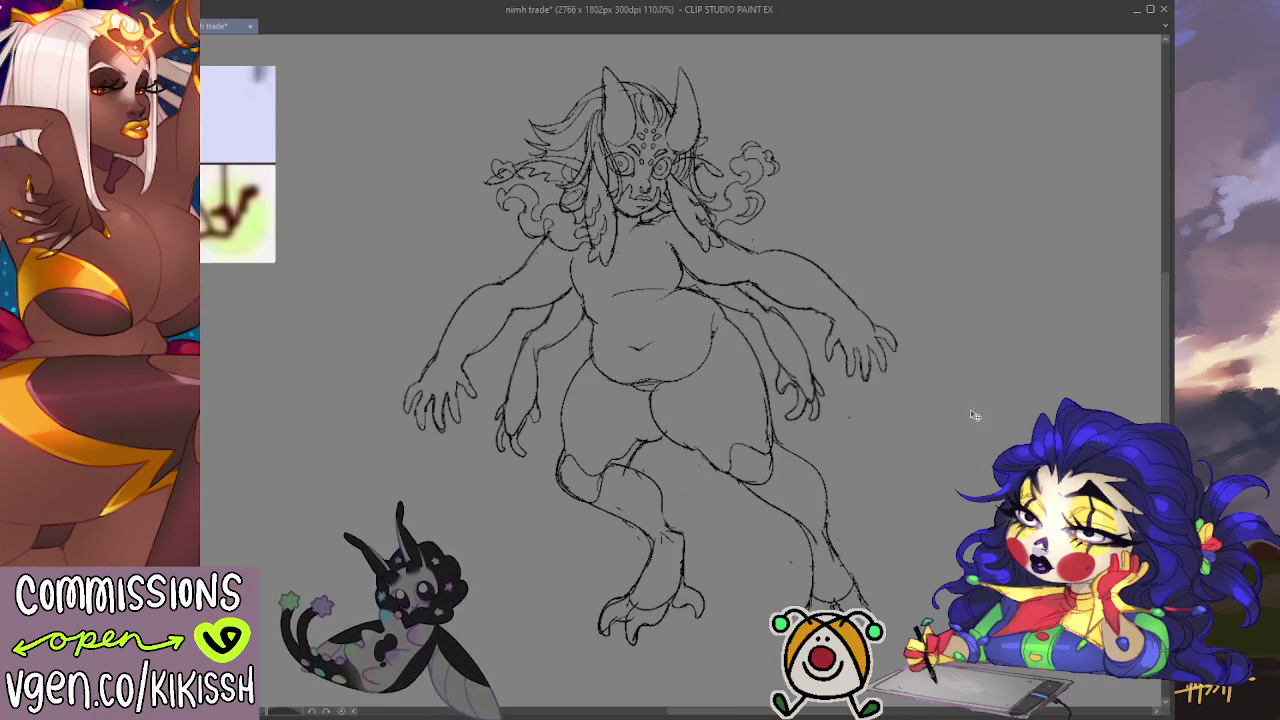
key("ctrl+y")
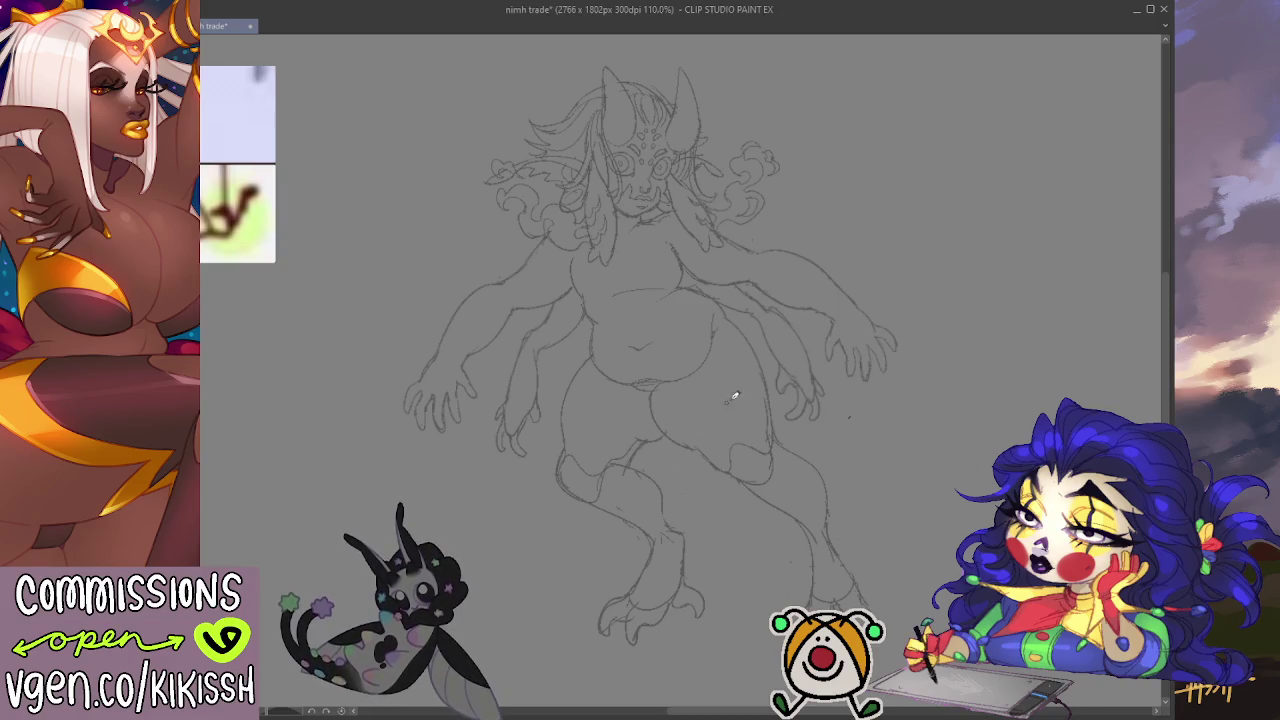
left_click_drag(712, 330, 575, 560)
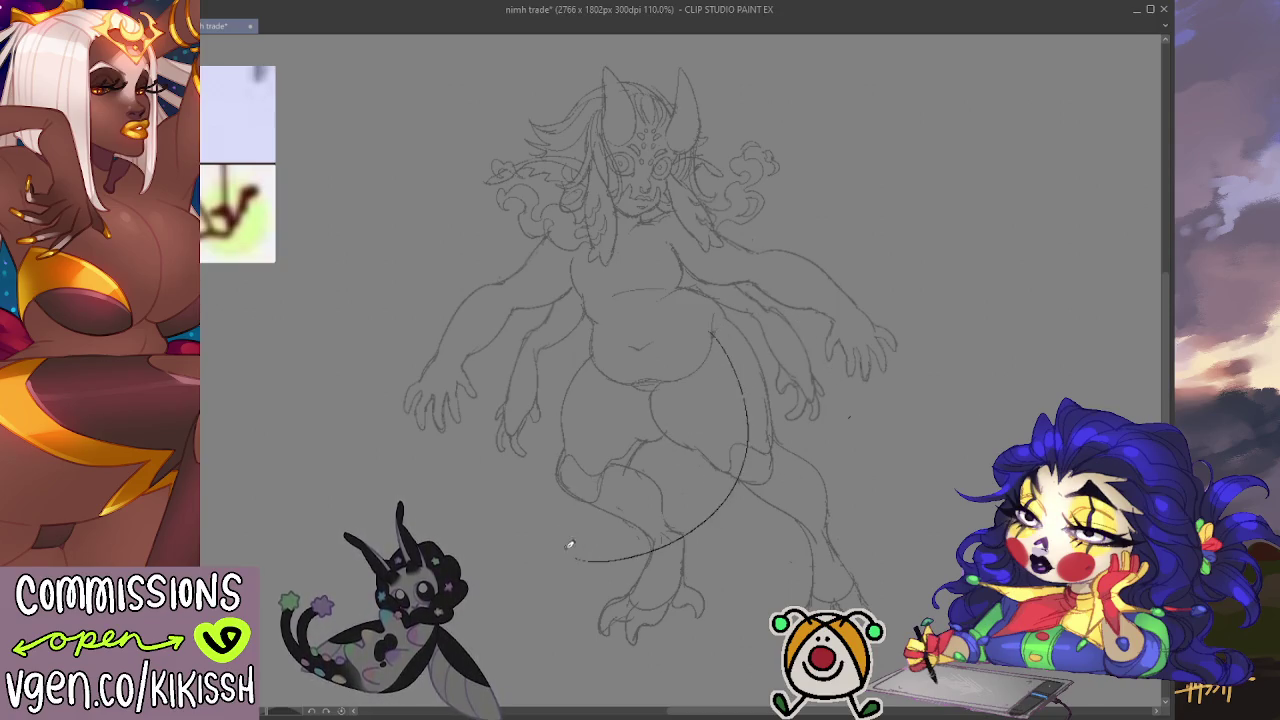
key("ctrl+z")
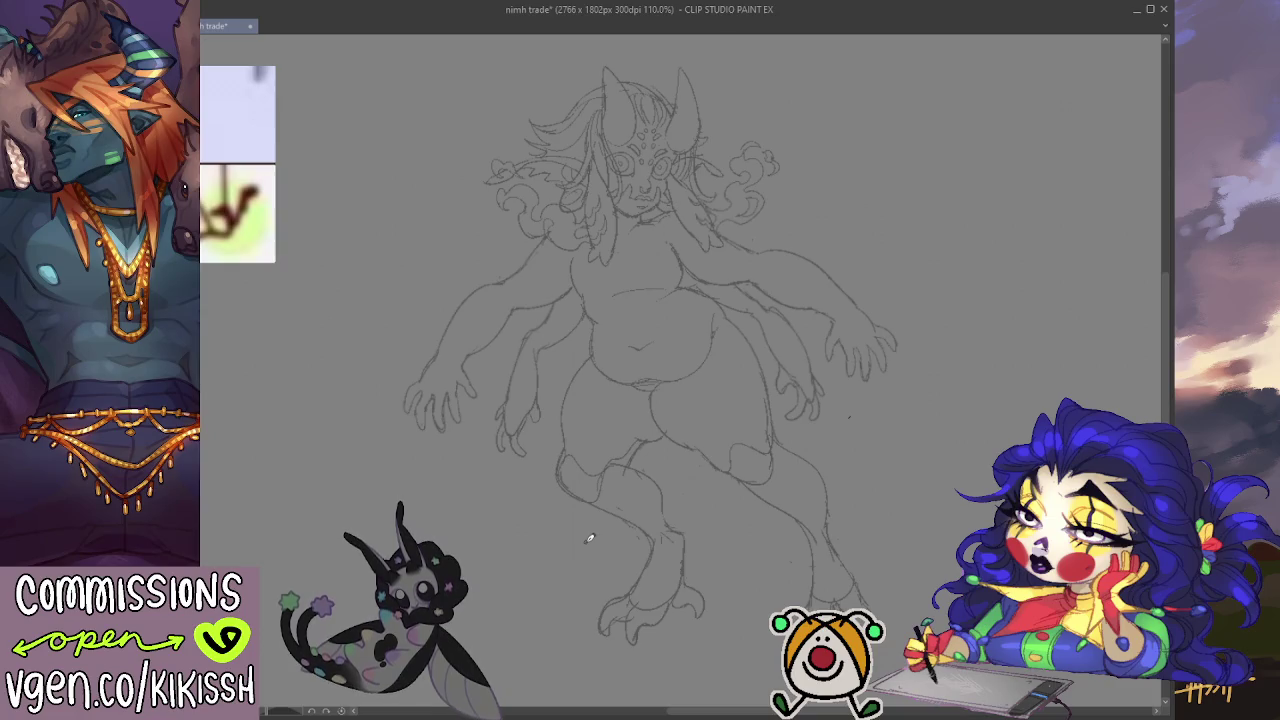
key("ctrl+z")
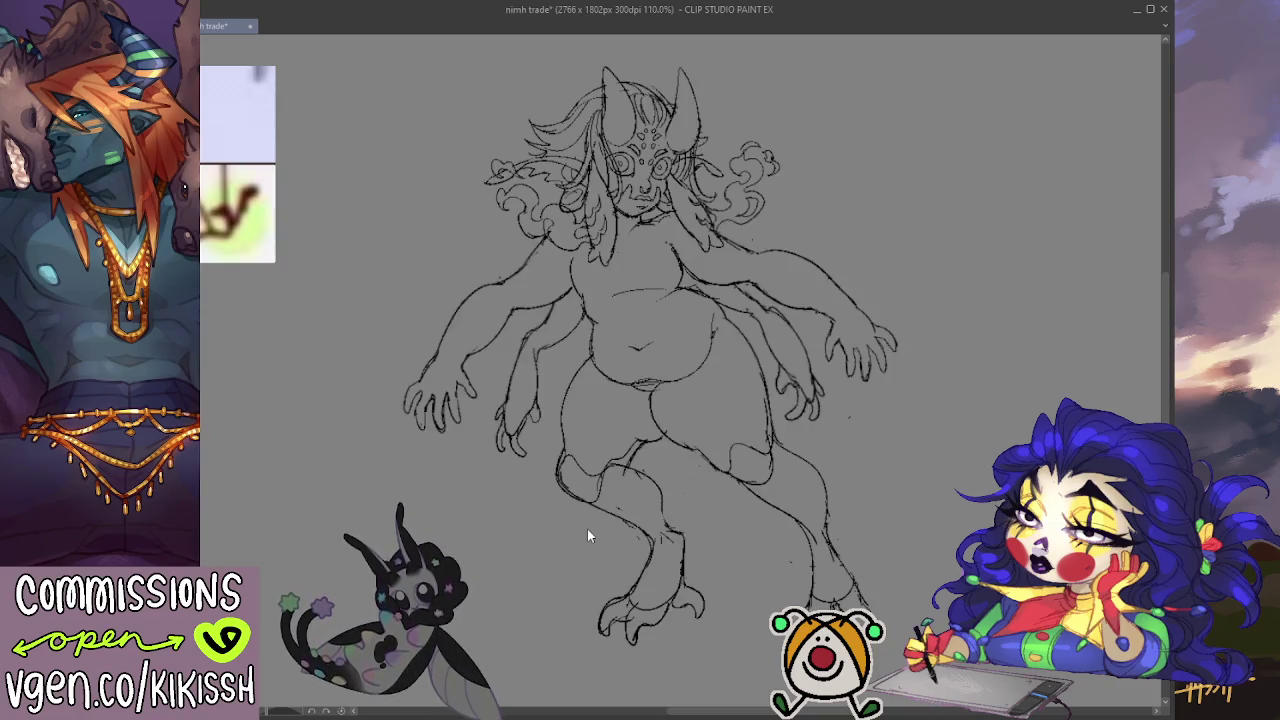
key("ctrl+y")
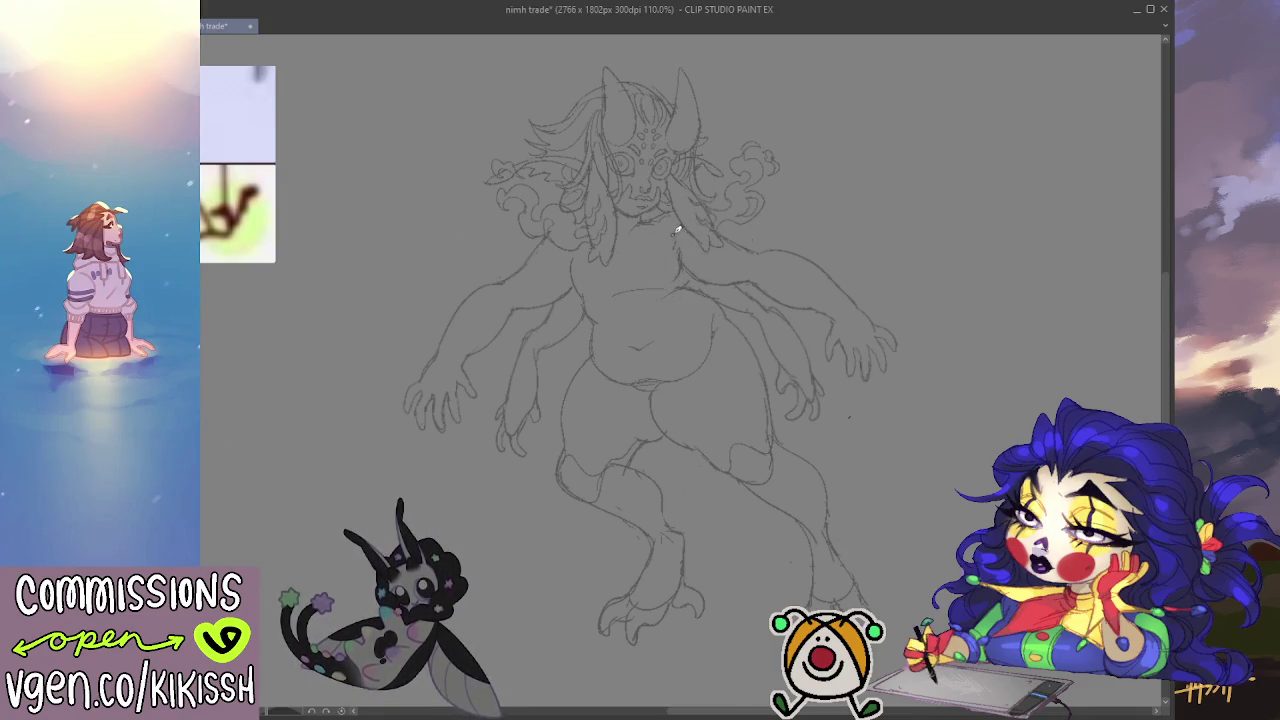
scroll(833, 312, "down", 2)
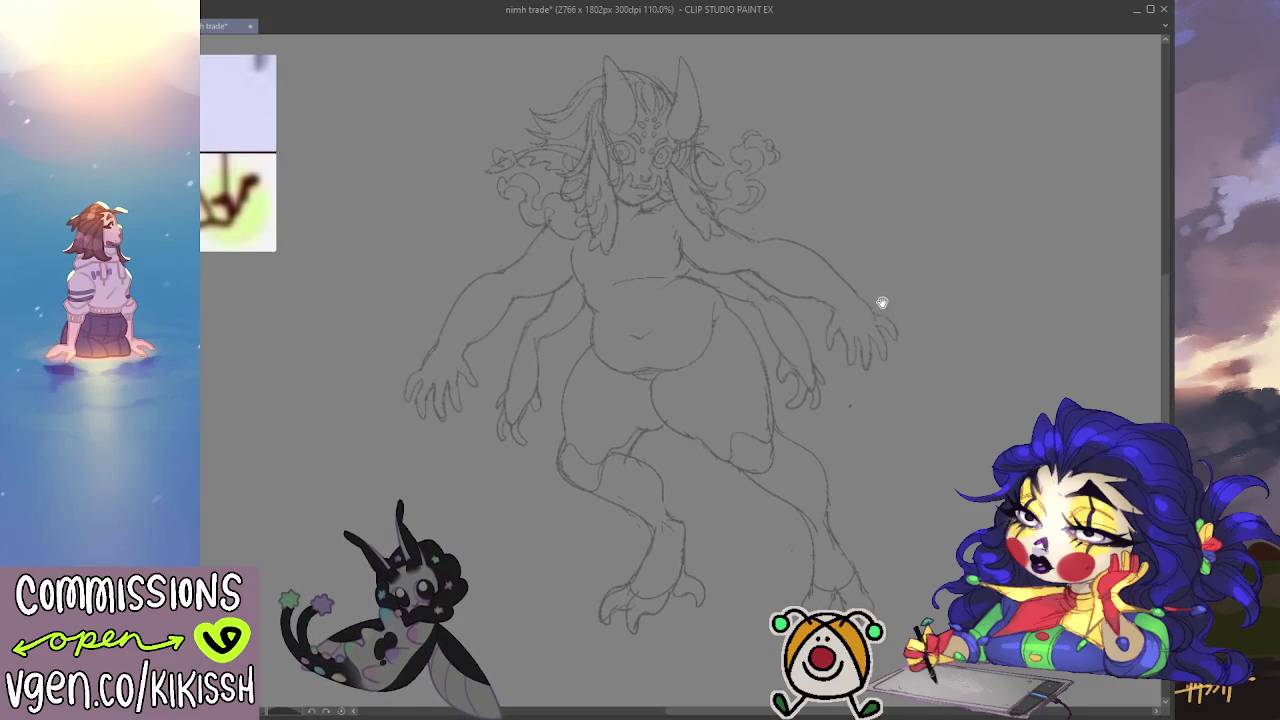
scroll(866, 324, "up", 1)
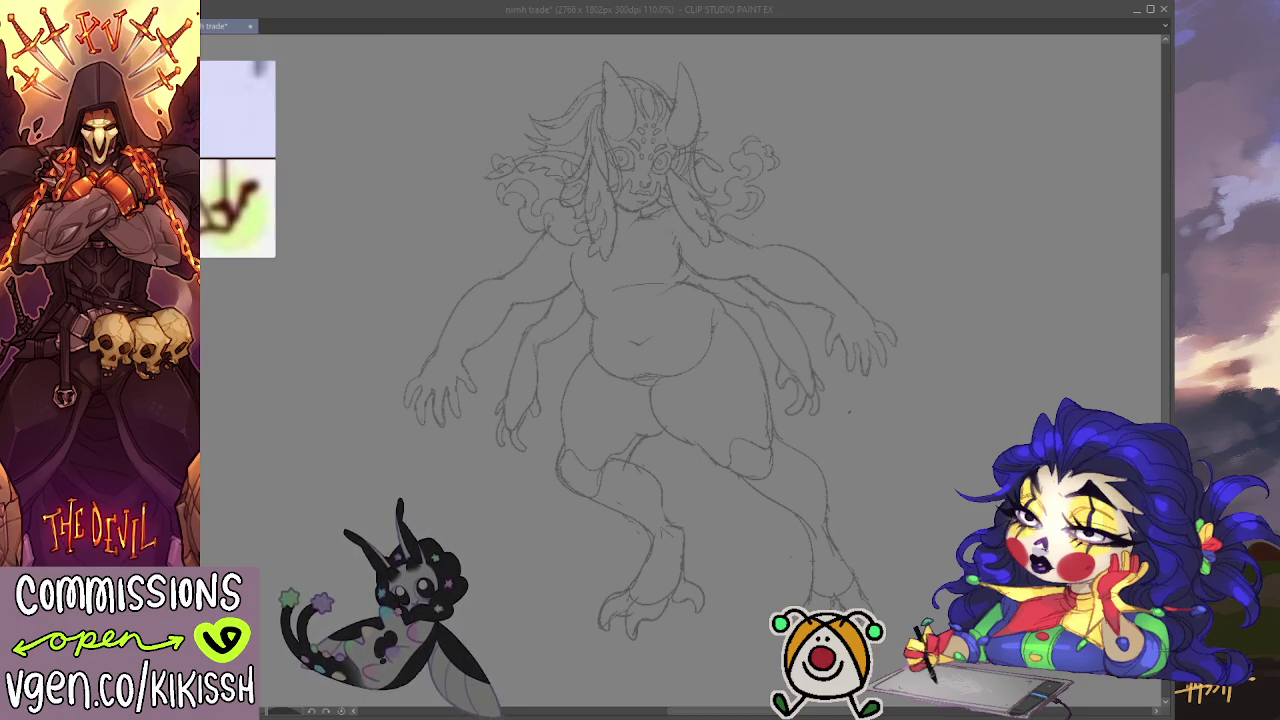
left_click_drag(965, 559, 941, 553)
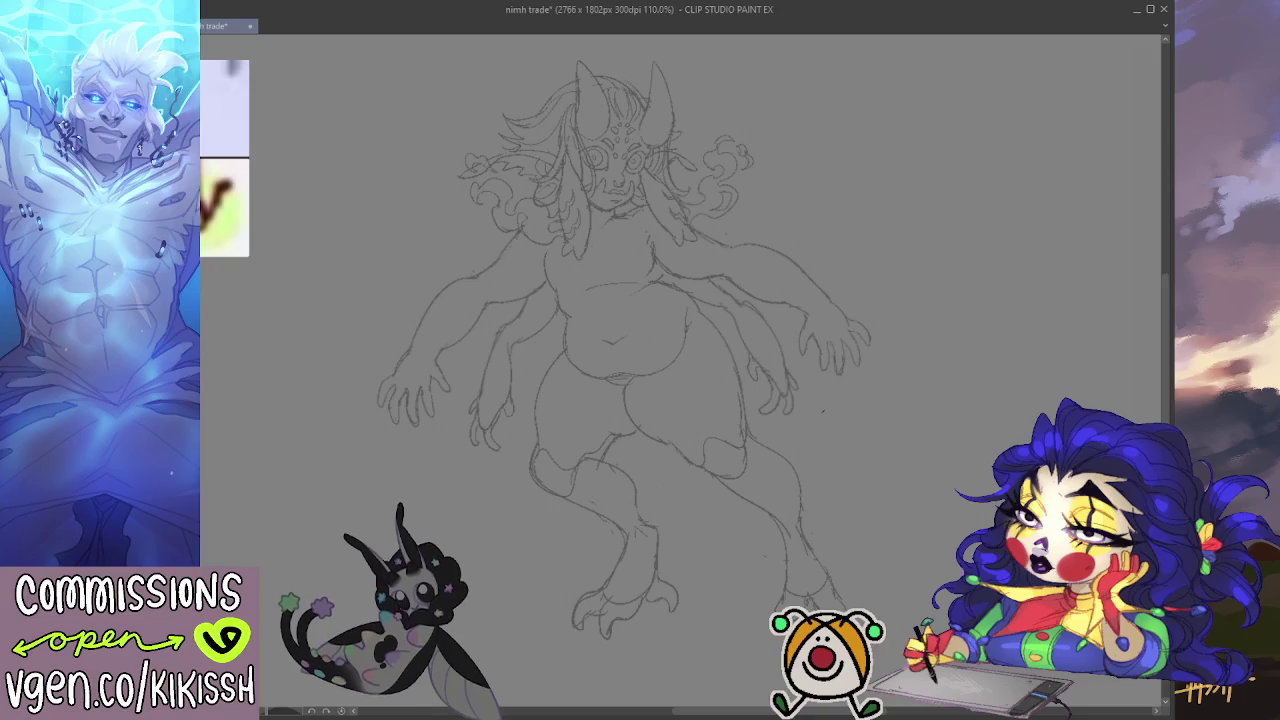
key("h")
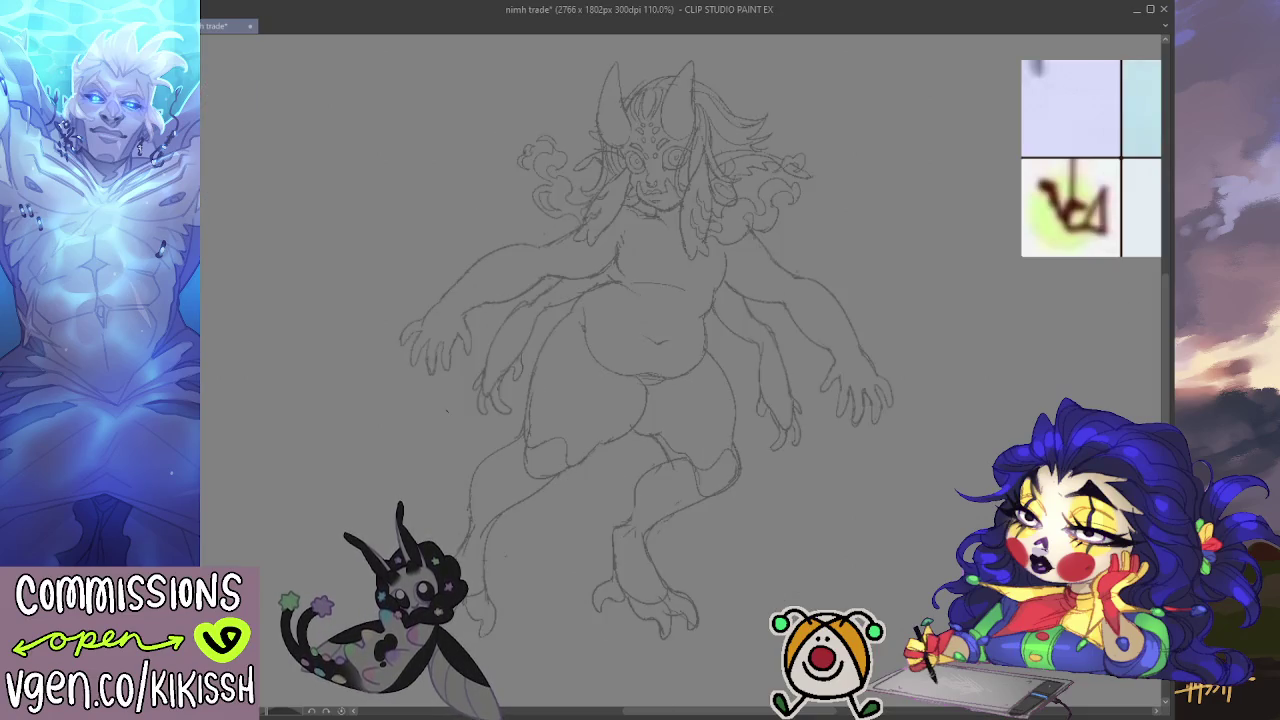
key("h")
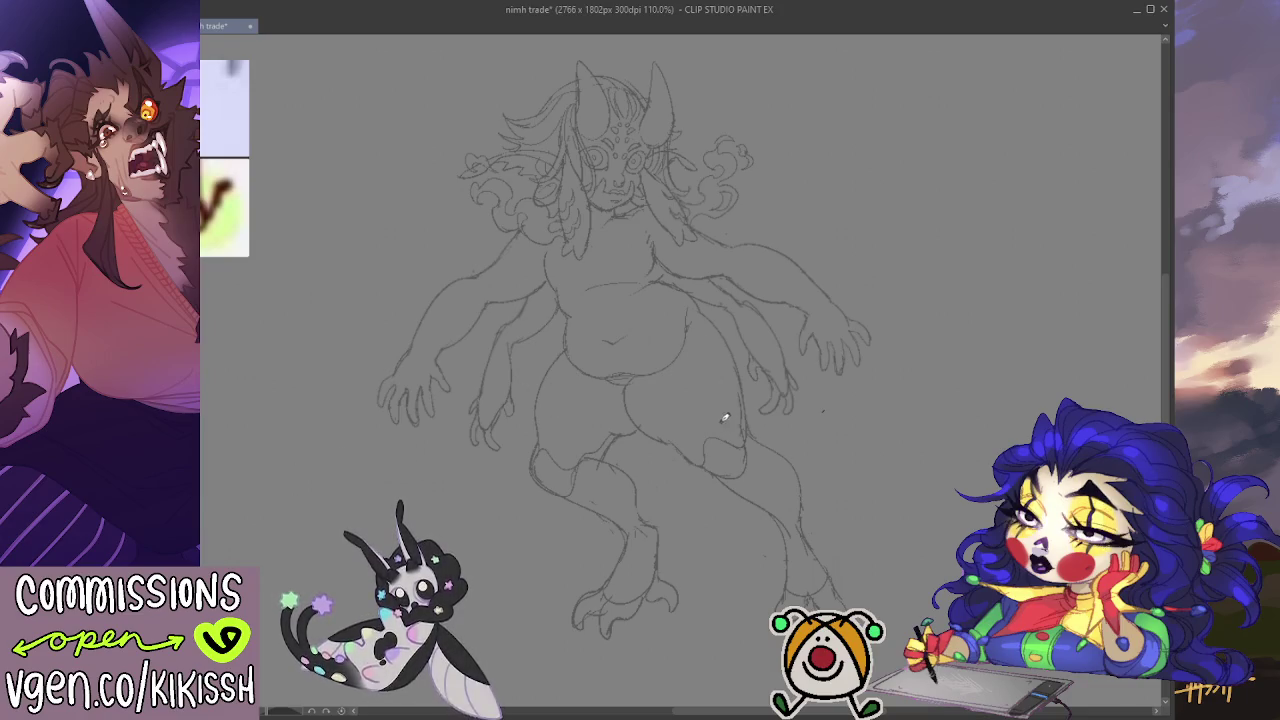
Step: Draw the tail curve sweeping out from the hip, redrawing it several times until it sits right
mouse_move(680, 407)
left_mouse_down()
mouse_move(870, 451)
mouse_move(900, 439)
mouse_move(880, 392)
mouse_move(790, 366)
mouse_move(682, 294)
left_mouse_up()
key("ctrl+z")
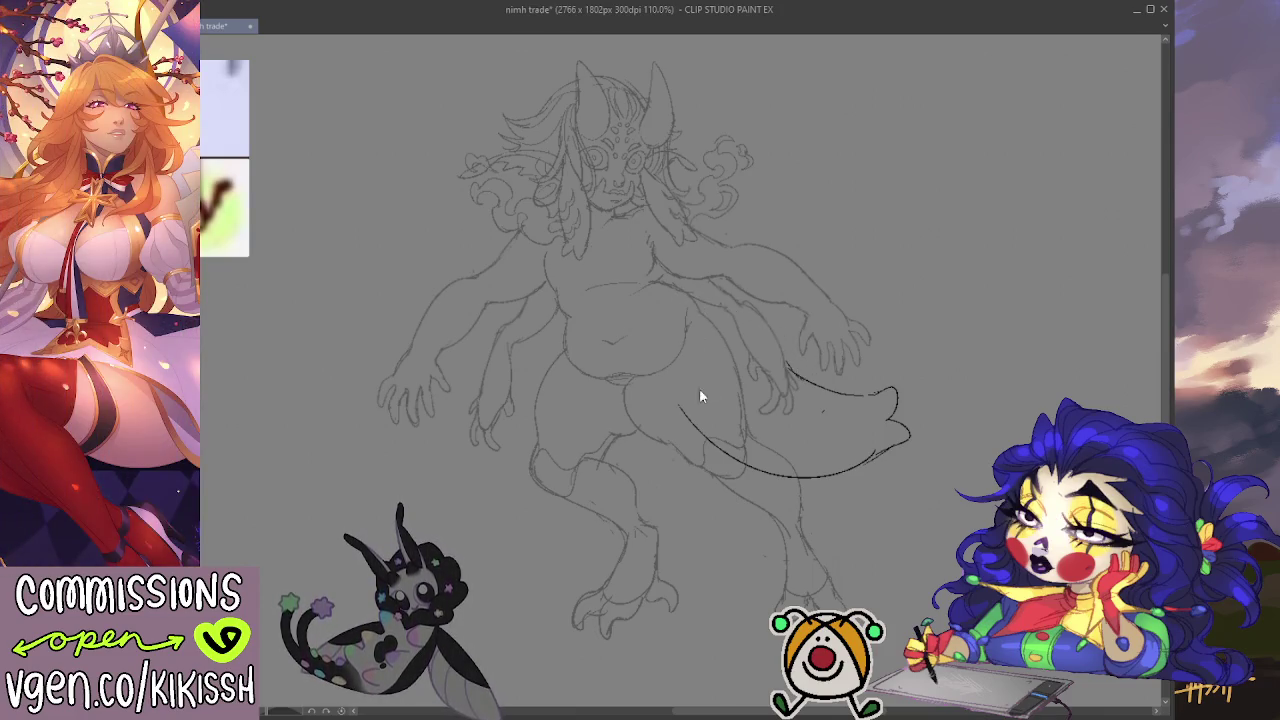
mouse_move(680, 410)
left_mouse_down()
mouse_move(640, 336)
mouse_move(798, 377)
left_mouse_up()
key("ctrl+z")
left_click_drag(670, 282, 800, 366)
key("ctrl+z")
left_click_drag(650, 290, 802, 366)
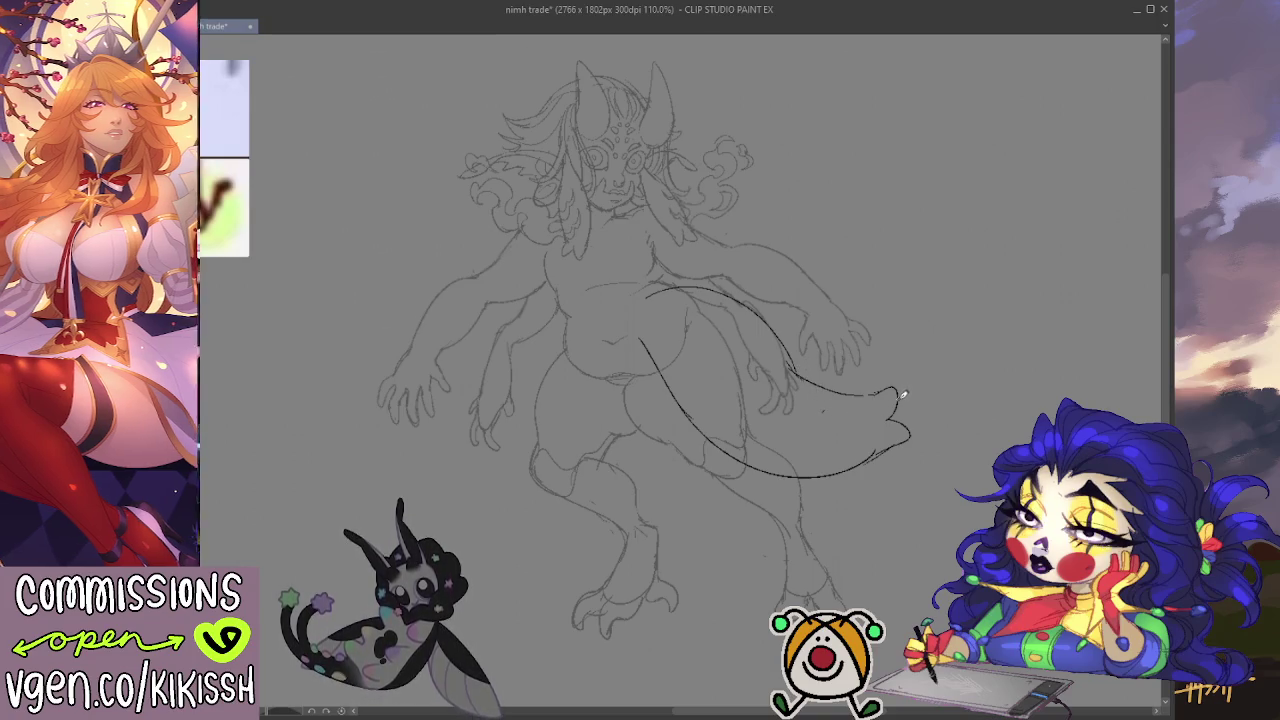
Step: Shift the tail stroke down and right and erase its overshooting tip
left_click_drag(846, 452, 869, 464)
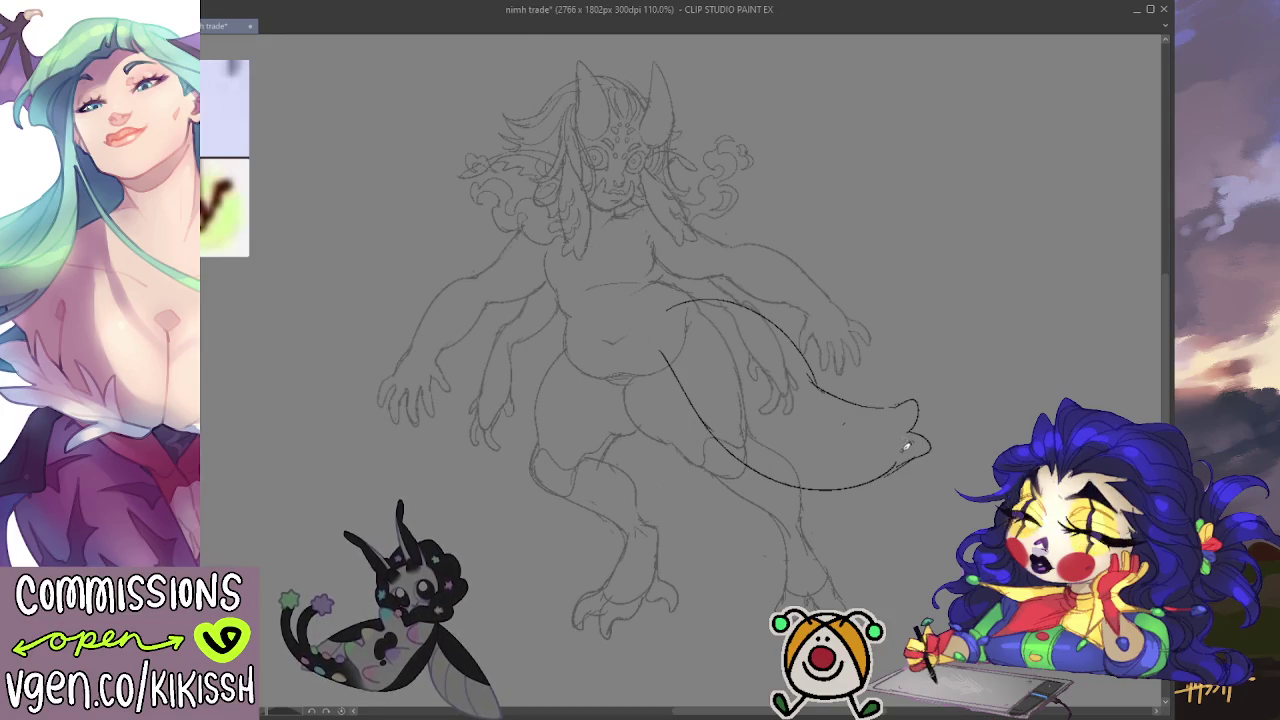
left_click_drag(905, 425, 931, 432)
key("p")
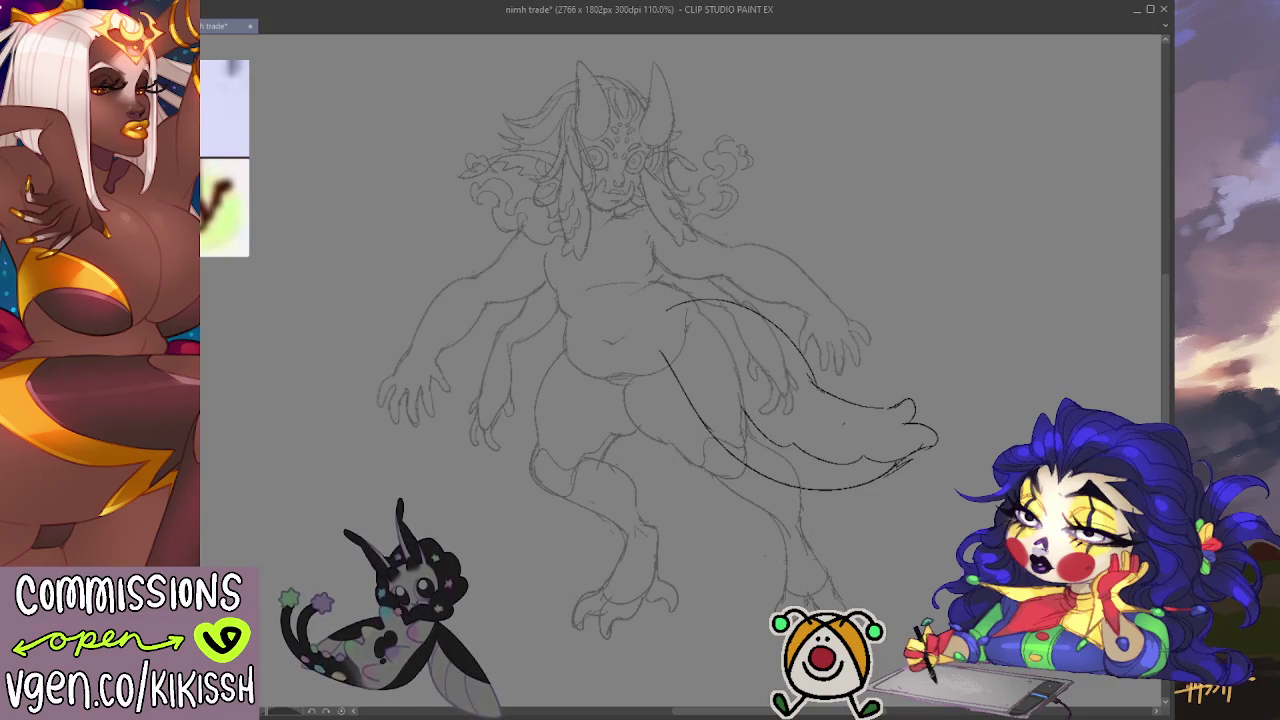
Step: Mirror-check the canvas, then add a line under the tail and a small curl at its tip
key("h")
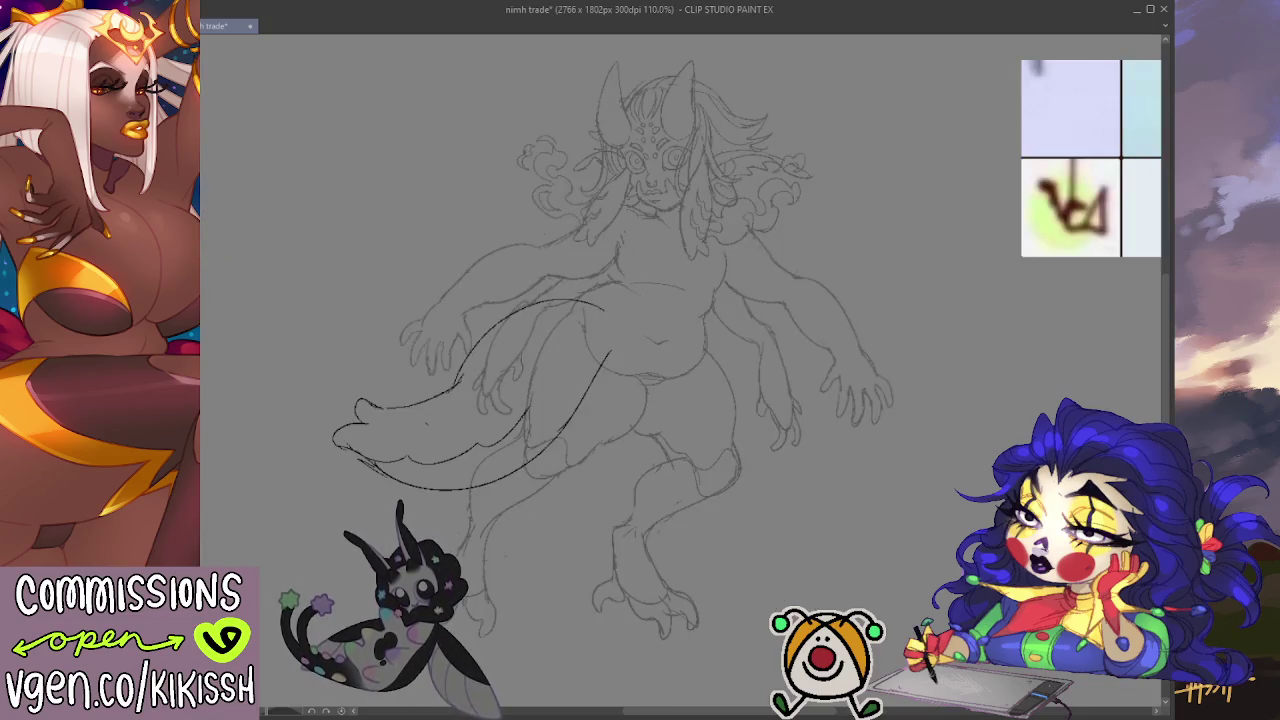
key("h")
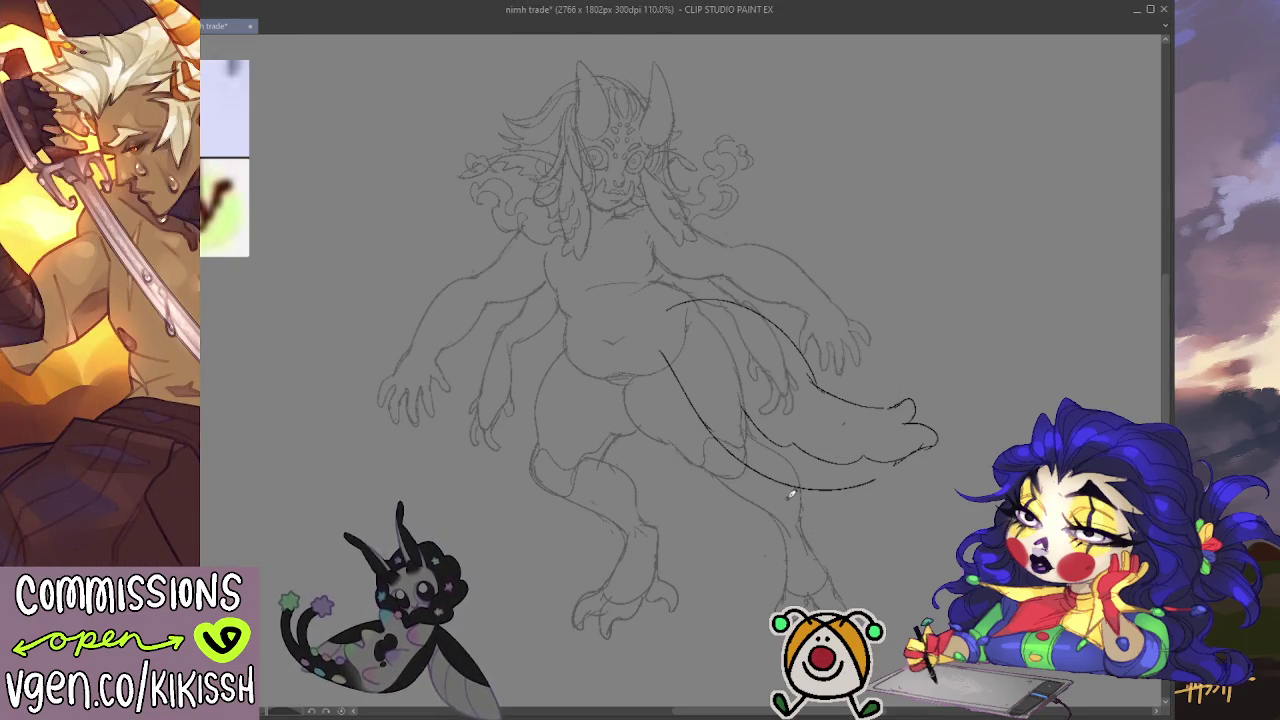
left_click_drag(832, 492, 893, 486)
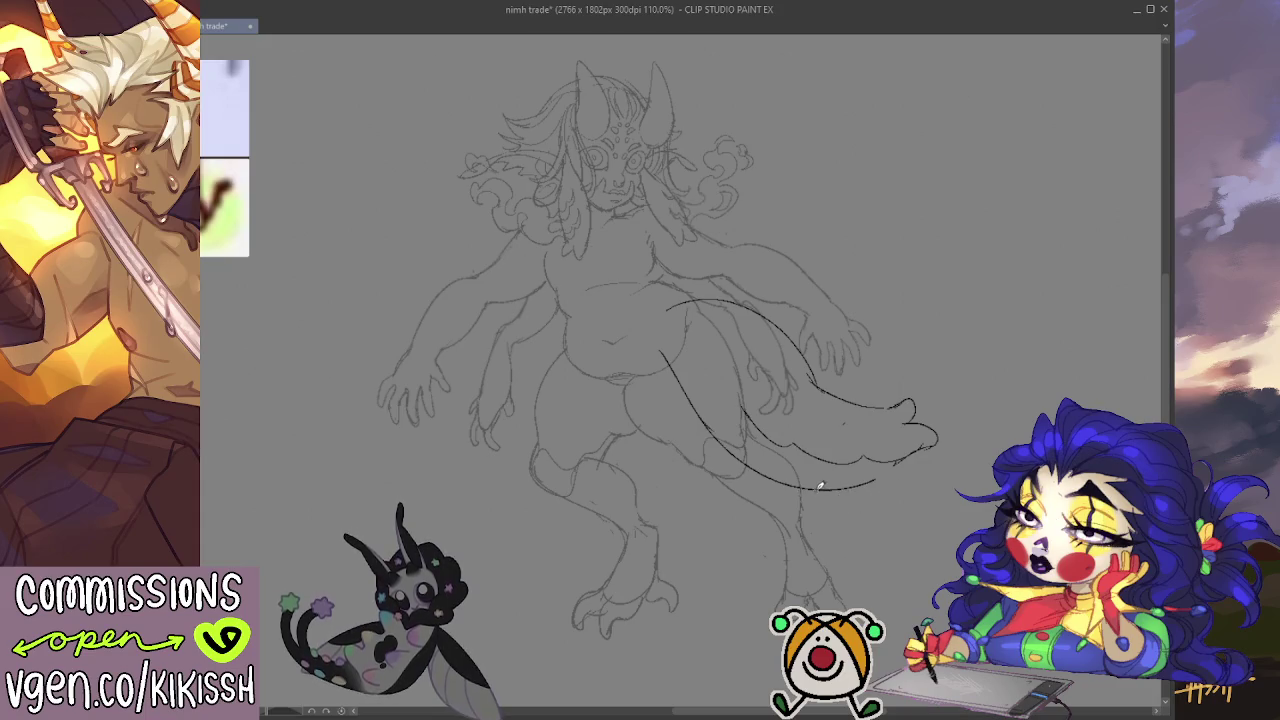
left_click_drag(956, 412, 944, 400)
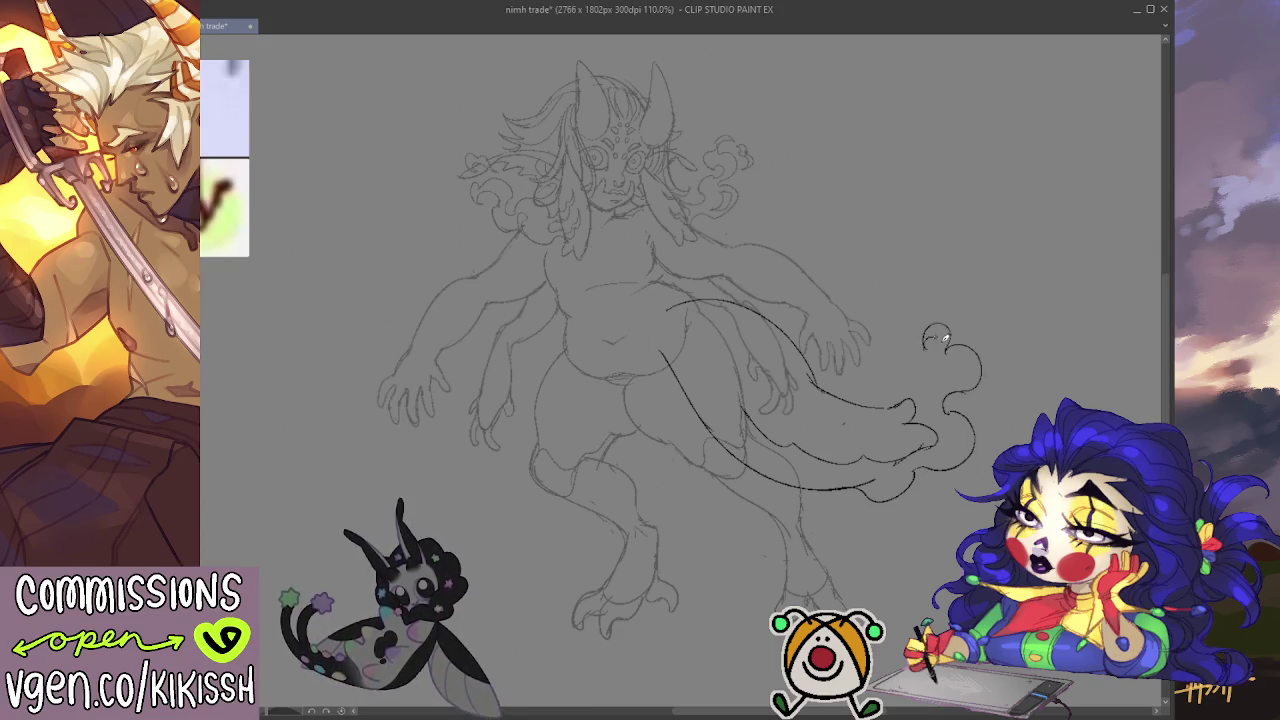
Step: Add curled wisps at the tail tip and loop fluffy curls into the tail's underside
left_click_drag(944, 344, 963, 352)
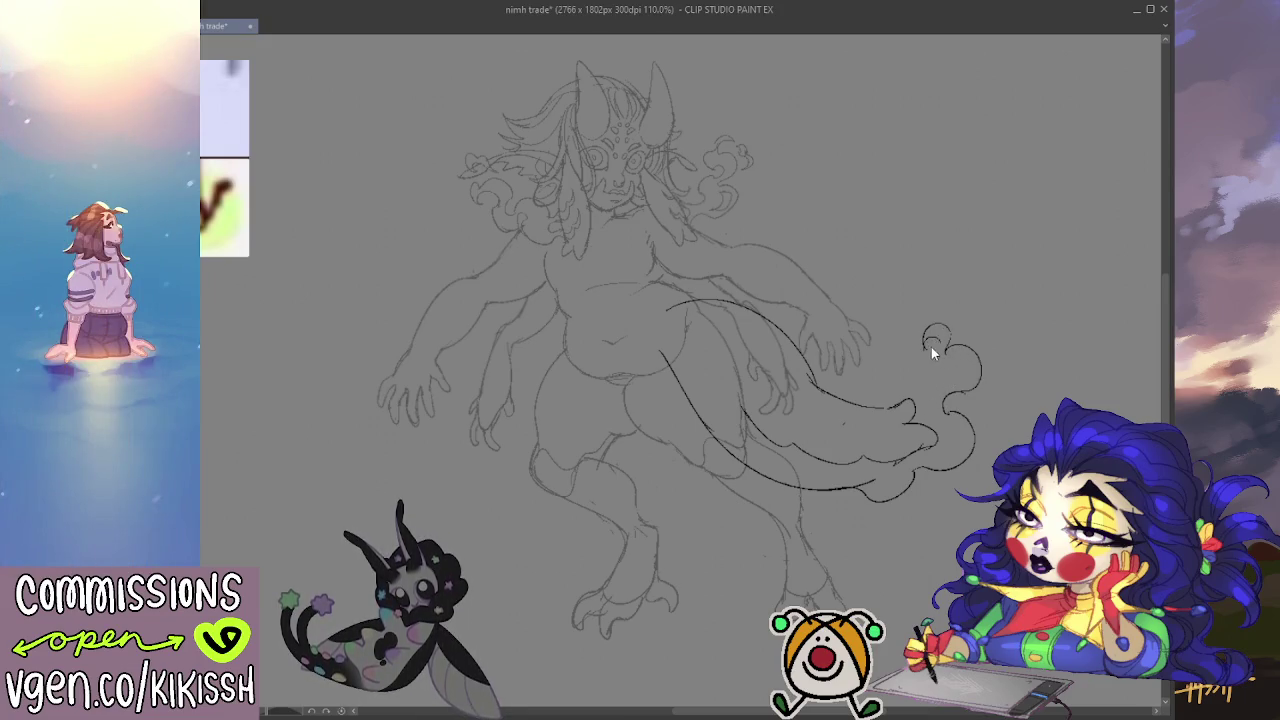
left_click_drag(929, 346, 975, 355)
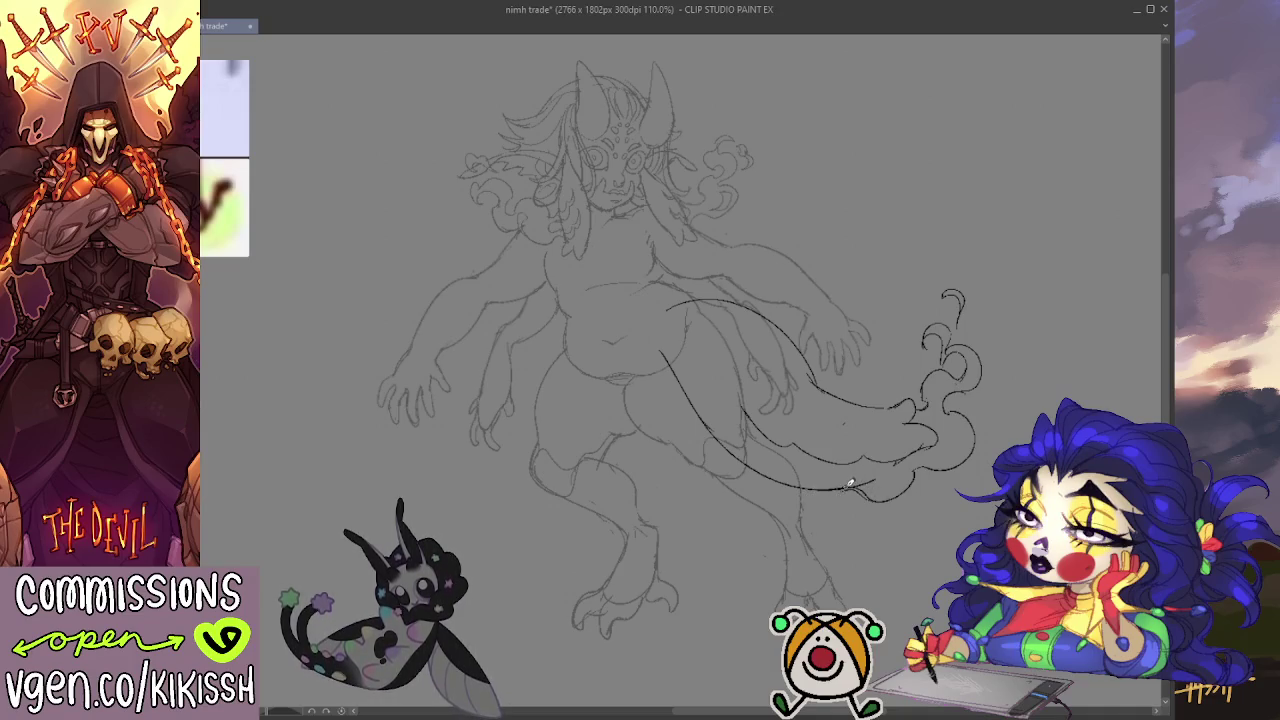
mouse_move(826, 489)
left_mouse_down()
mouse_move(812, 470)
mouse_move(850, 500)
mouse_move(840, 460)
mouse_move(868, 478)
left_mouse_up()
key("ctrl+z")
key("ctrl+z")
key("ctrl+z")
key("ctrl+z")
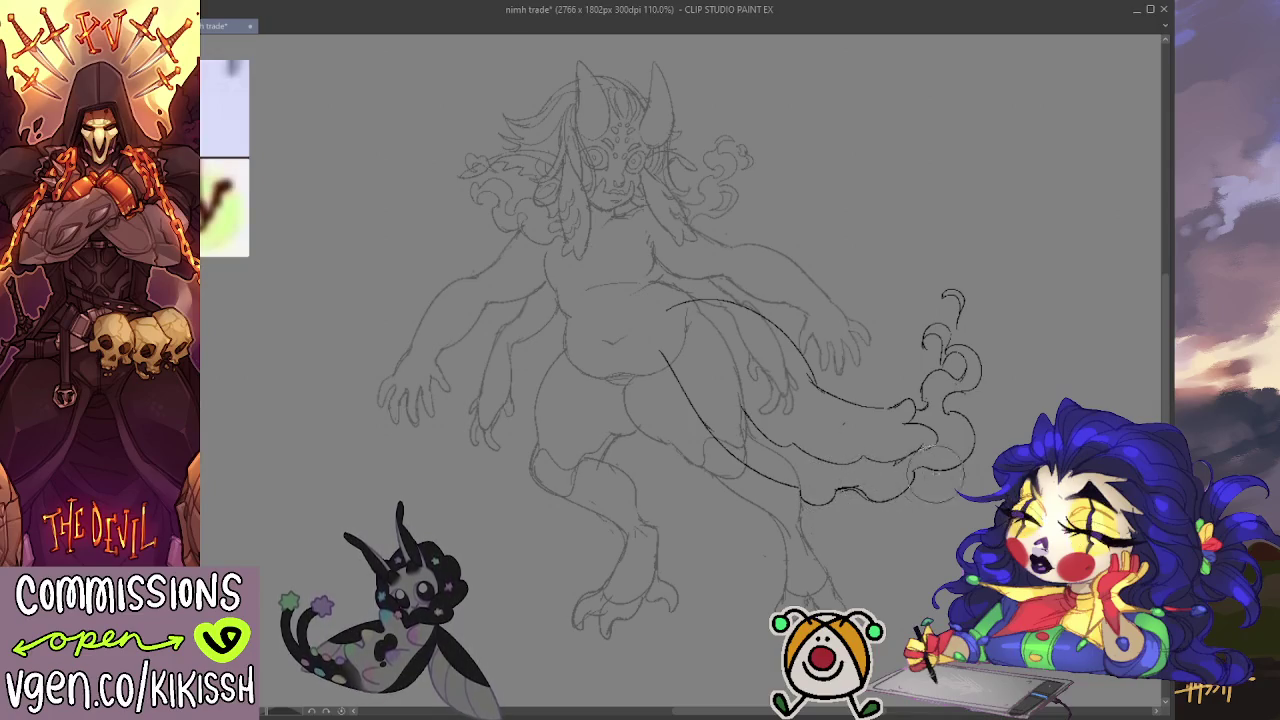
scroll(1020, 440, "up", 1)
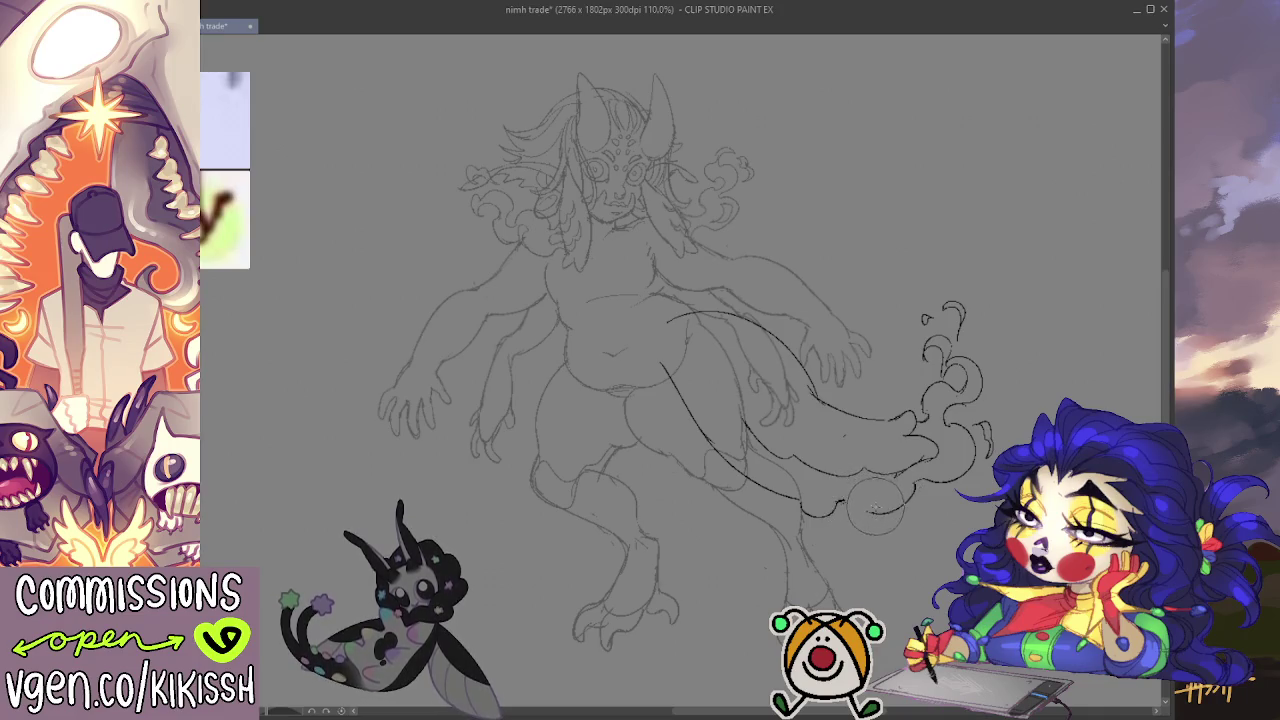
mouse_move(874, 508)
left_mouse_down()
mouse_move(846, 498)
mouse_move(840, 512)
left_mouse_up()
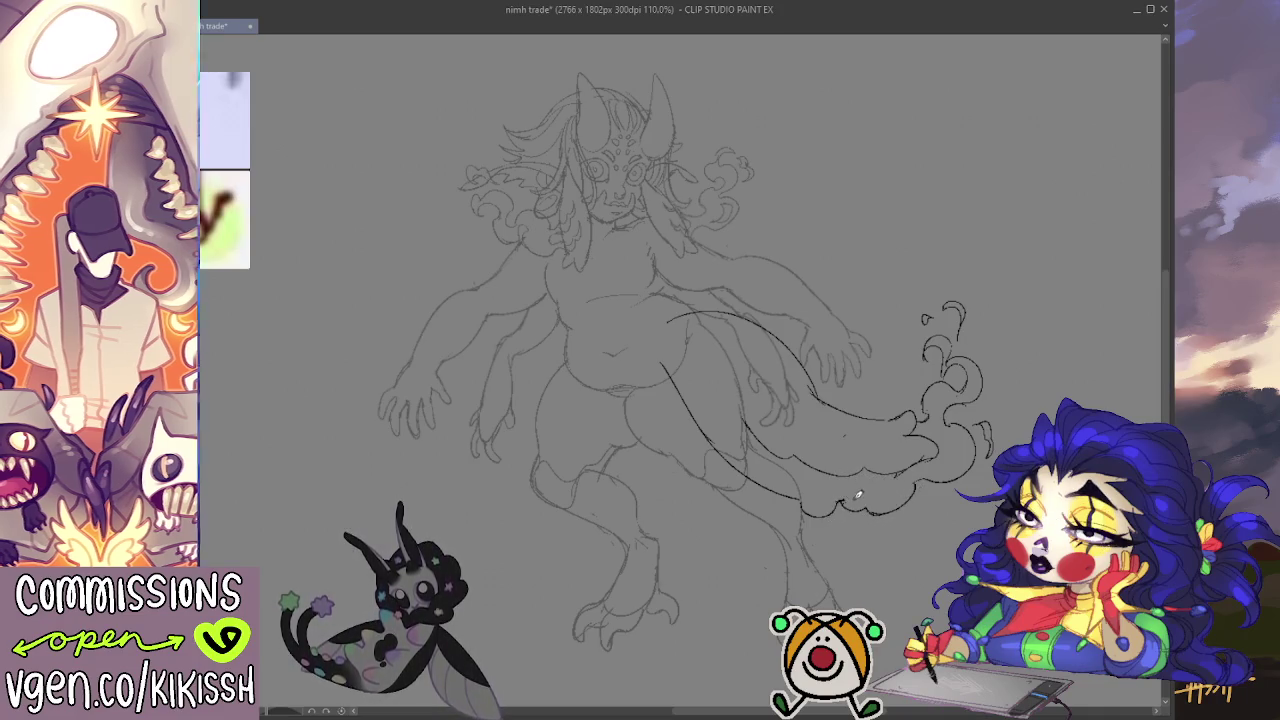
Step: Erase the rough dark lower tail line so the tail can be cleanly outlined
left_click_drag(1000, 364, 1016, 375)
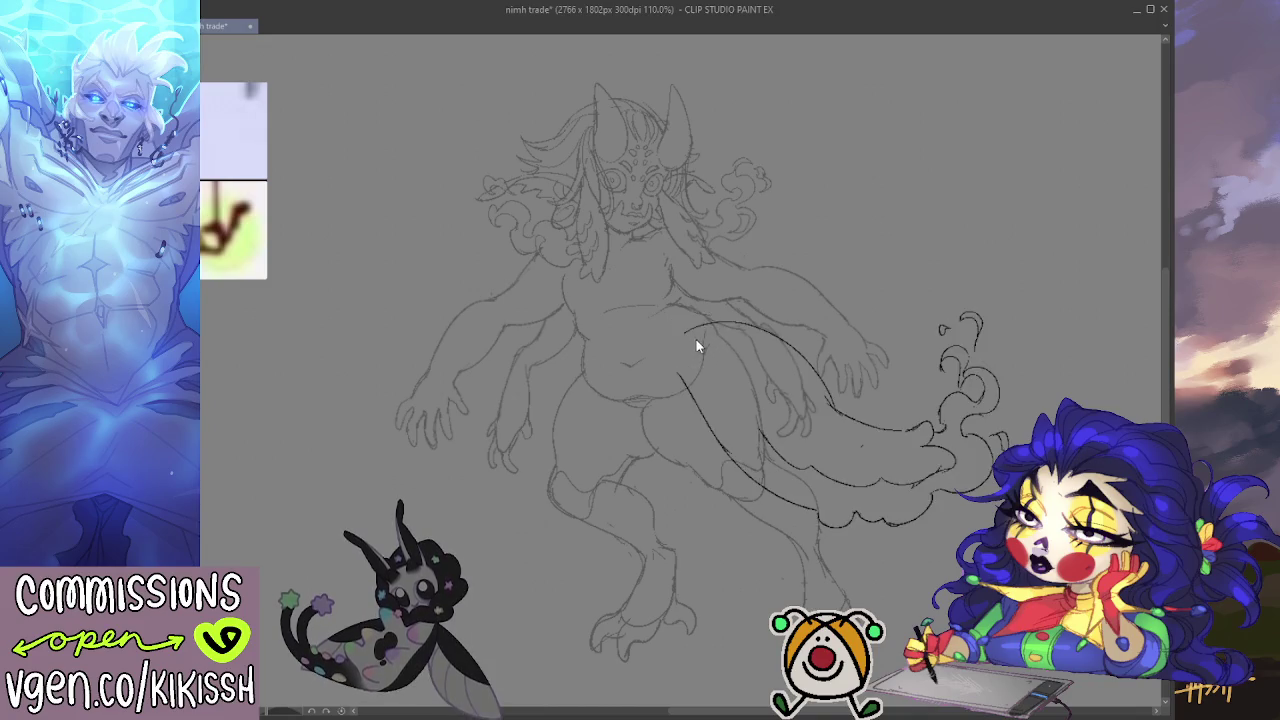
left_click_drag(720, 340, 690, 410)
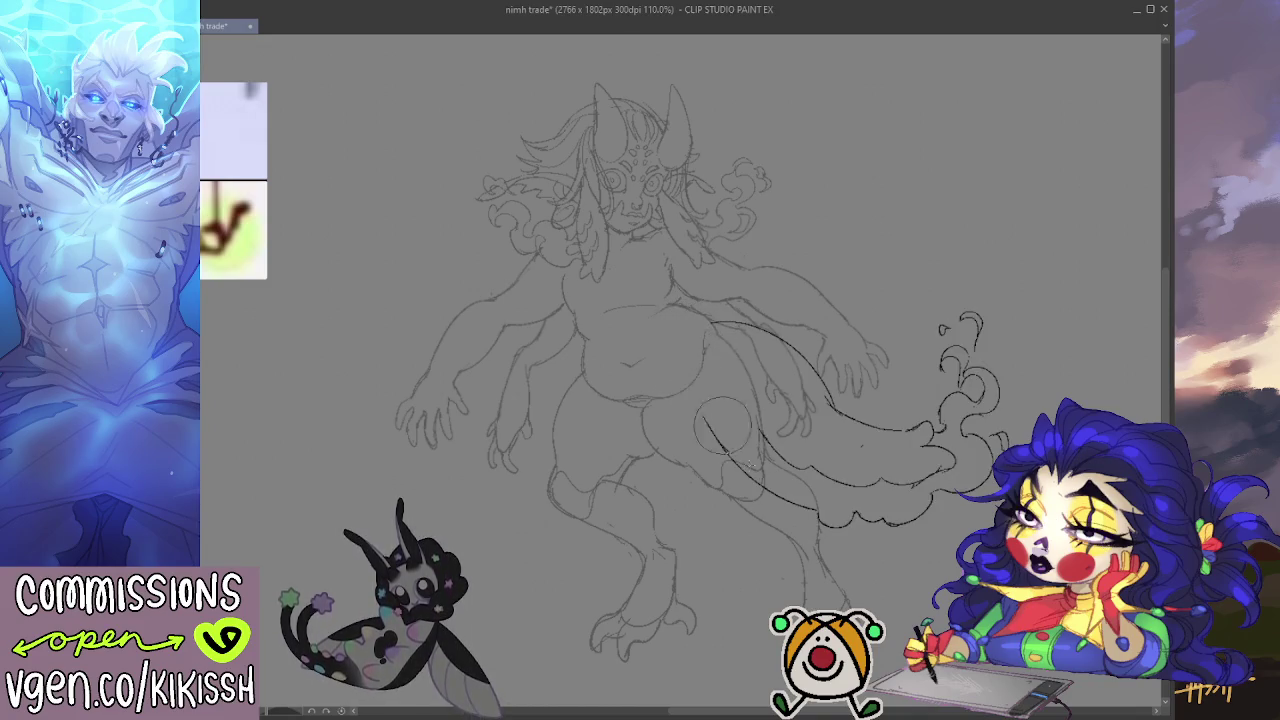
left_click_drag(748, 490, 790, 482)
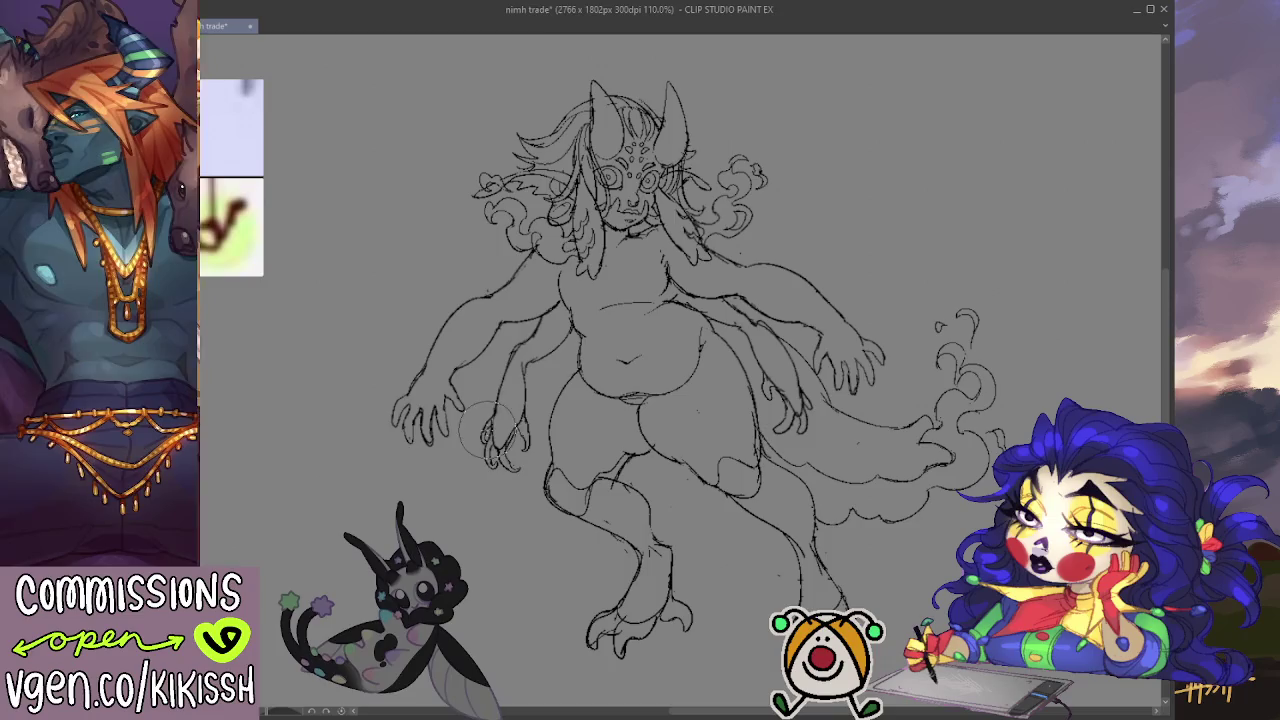
left_click_drag(734, 366, 714, 364)
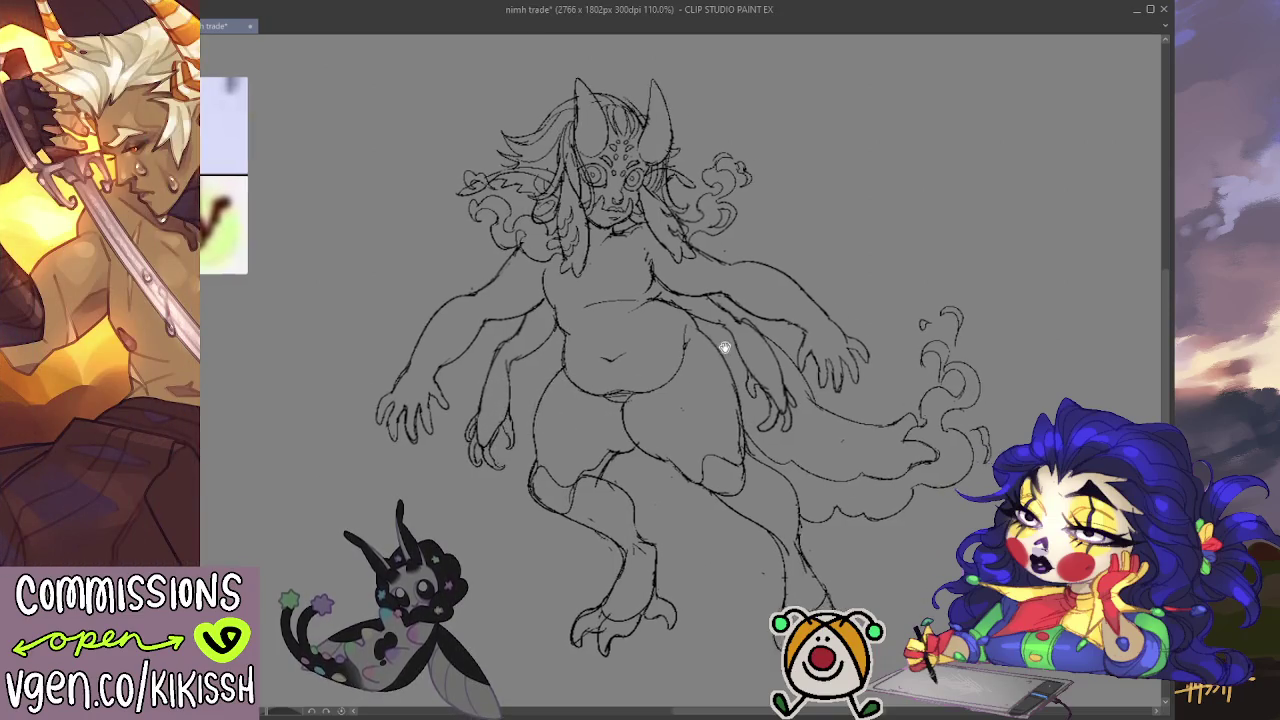
Step: Redraw the lower left hand with clearly separated fingers and a thumb
left_click_drag(739, 318, 752, 270)
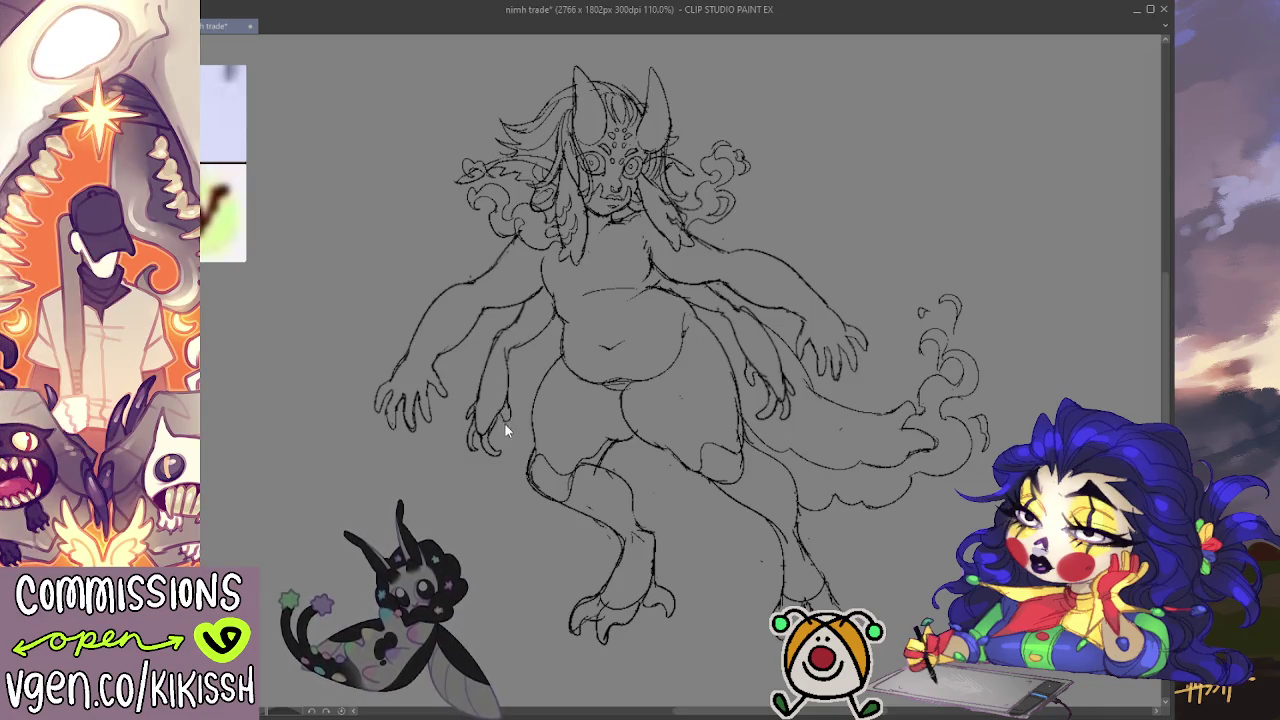
left_click_drag(490, 433, 470, 448)
mouse_move(474, 400)
left_mouse_down()
mouse_move(468, 440)
mouse_move(515, 444)
left_mouse_up()
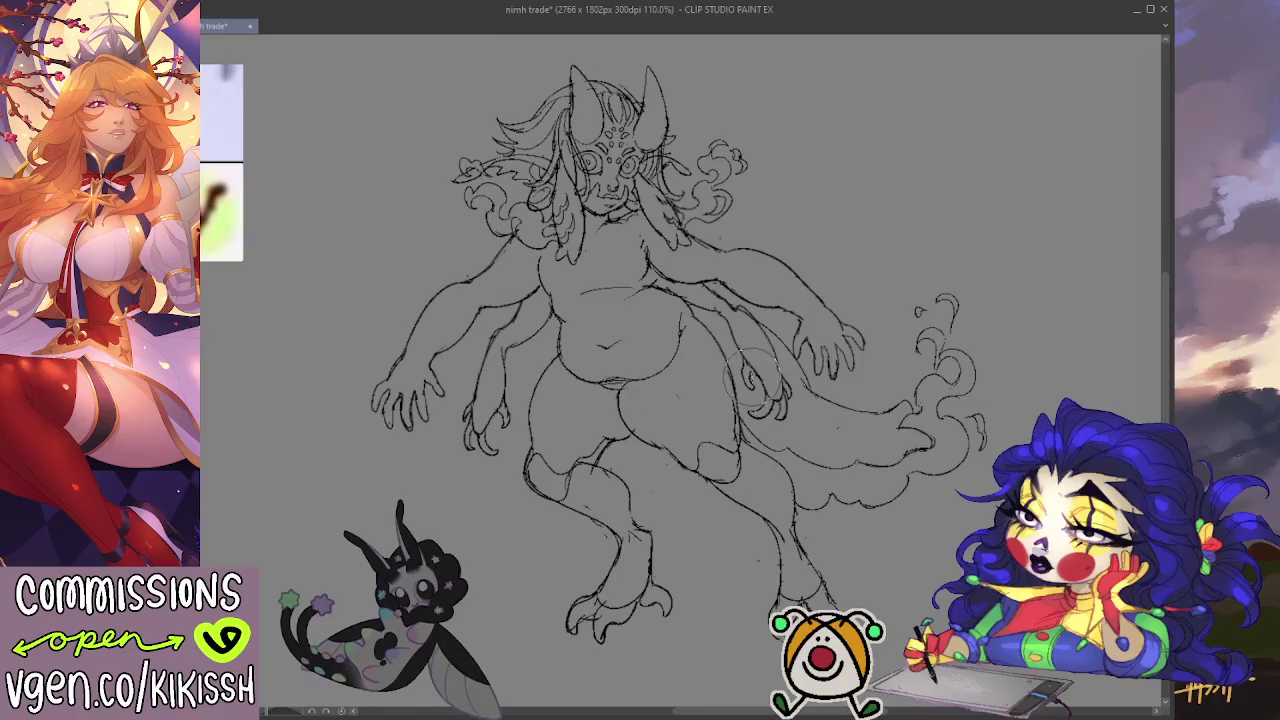
Step: Pan and scroll the view around the creature to continue refining its linework
left_click_drag(886, 263, 891, 258)
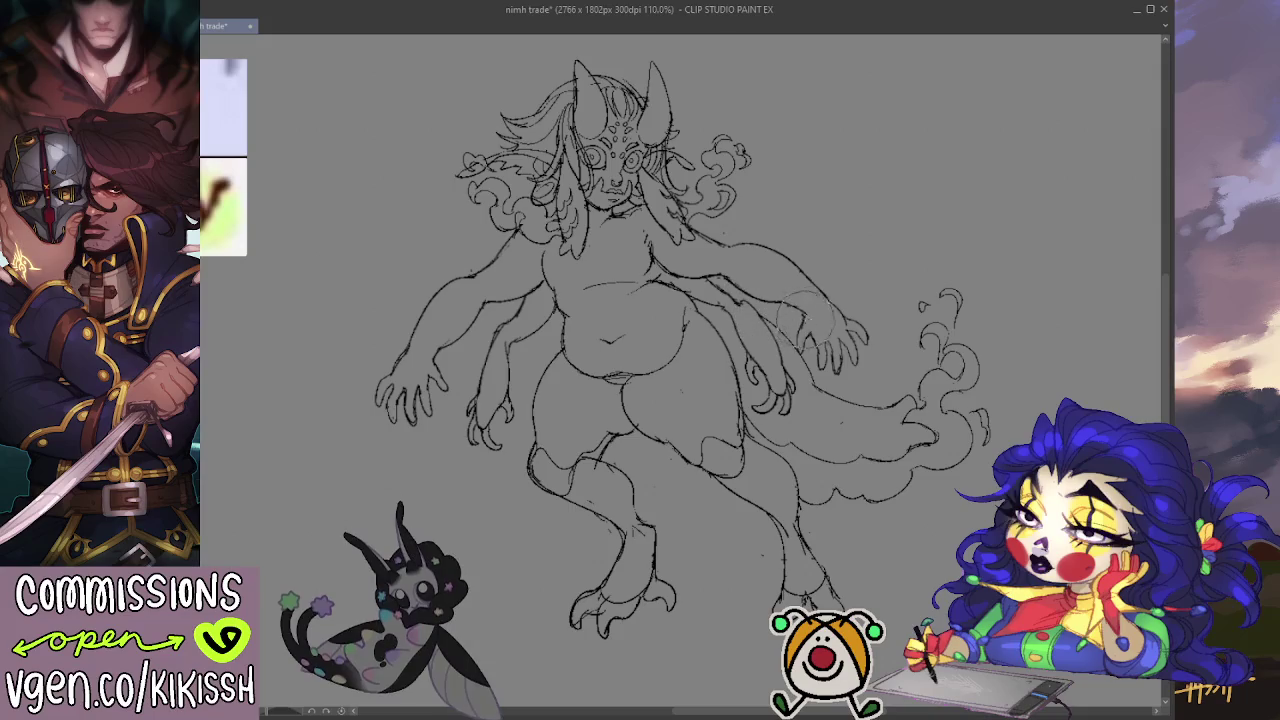
mouse_move(880, 226)
left_mouse_down()
mouse_move(894, 213)
mouse_move(880, 243)
left_mouse_up()
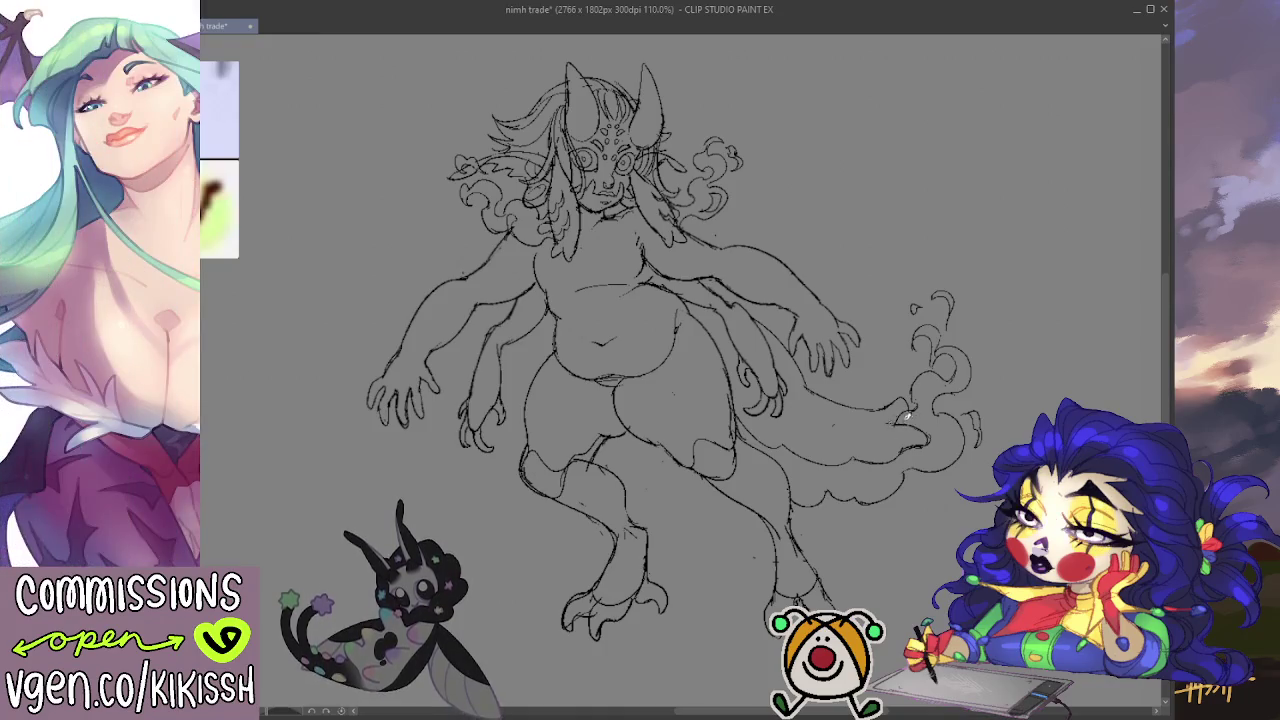
left_click_drag(897, 437, 887, 423)
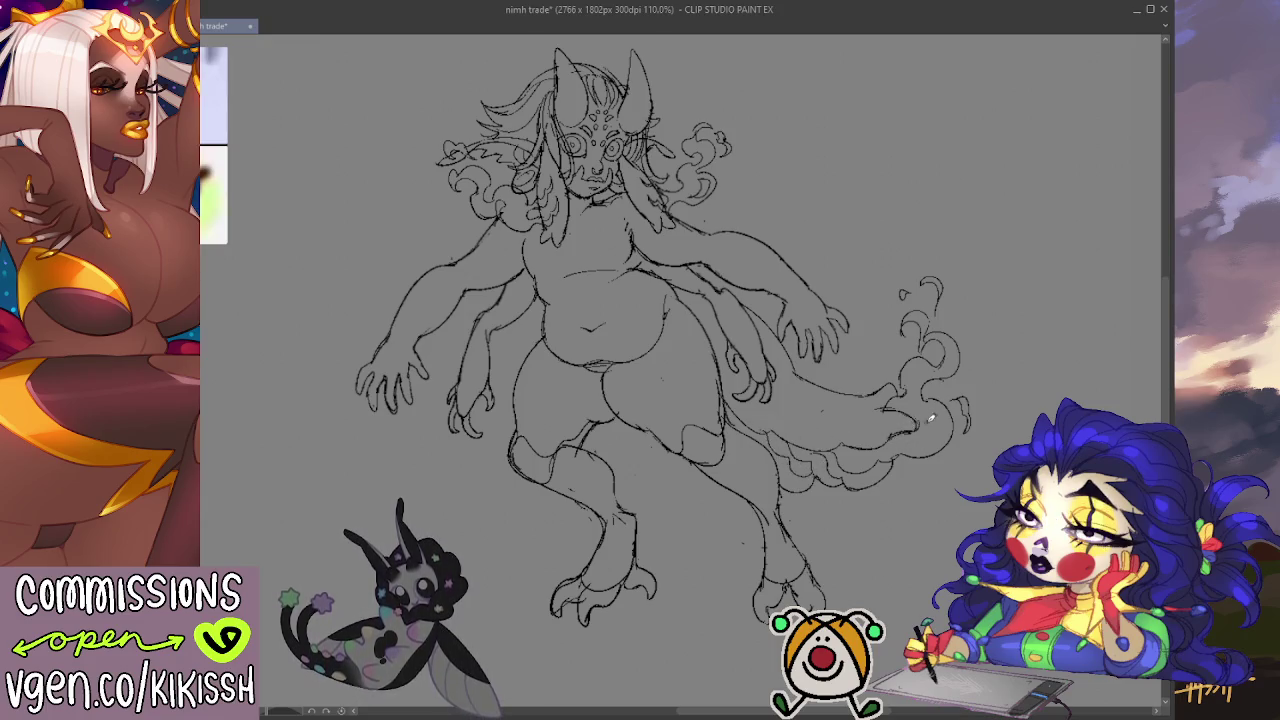
scroll(1014, 314, "up", 1)
scroll(1014, 314, "up", 1)
scroll(1014, 314, "up", 1)
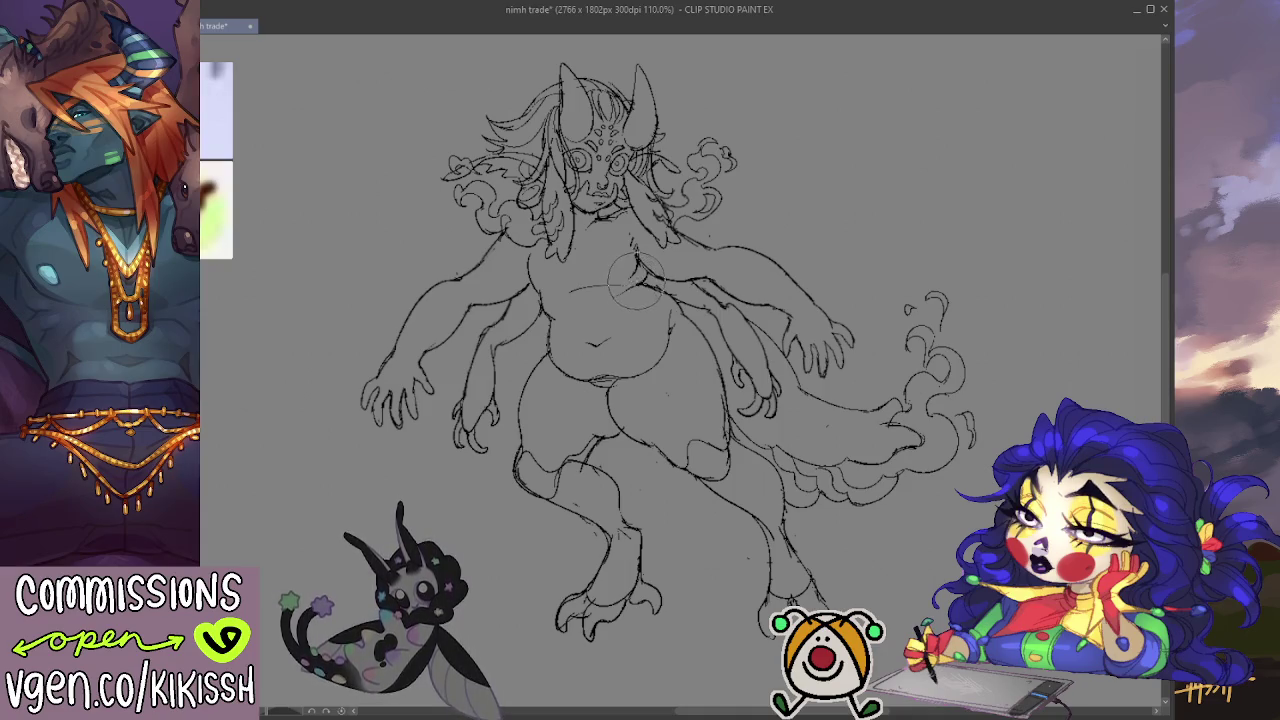
left_click_drag(814, 212, 786, 206)
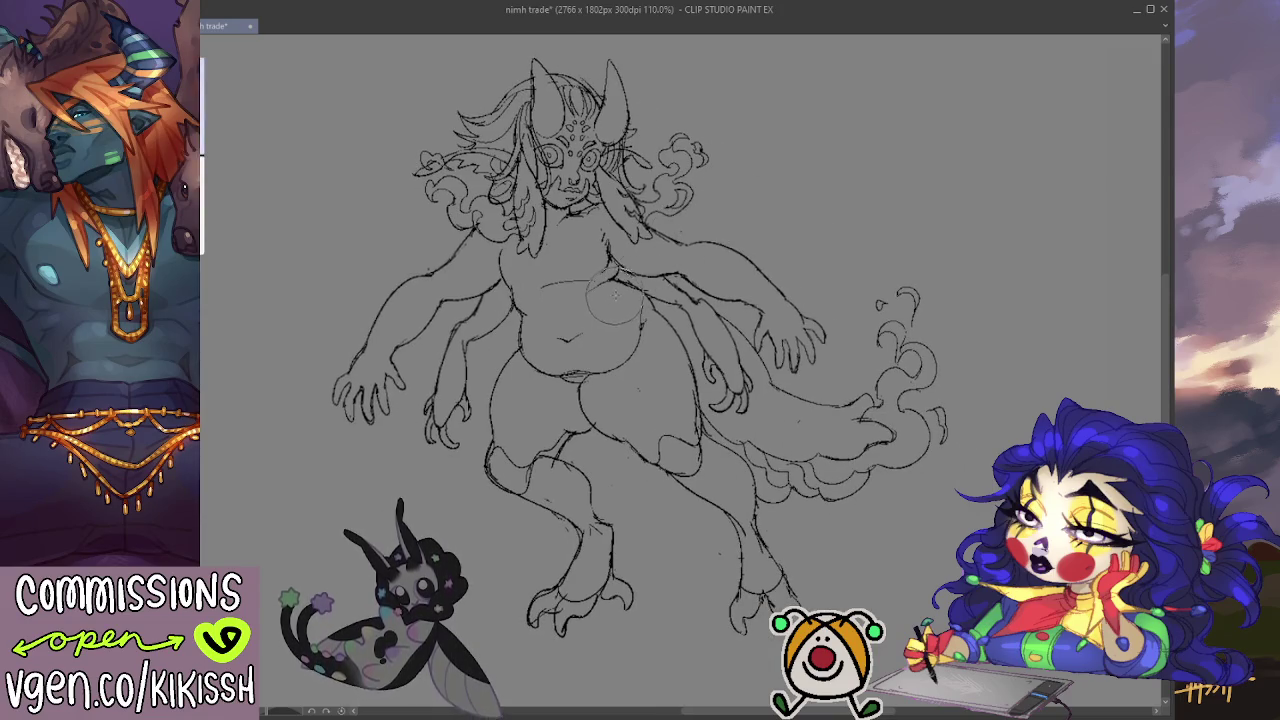
left_click_drag(814, 217, 816, 206)
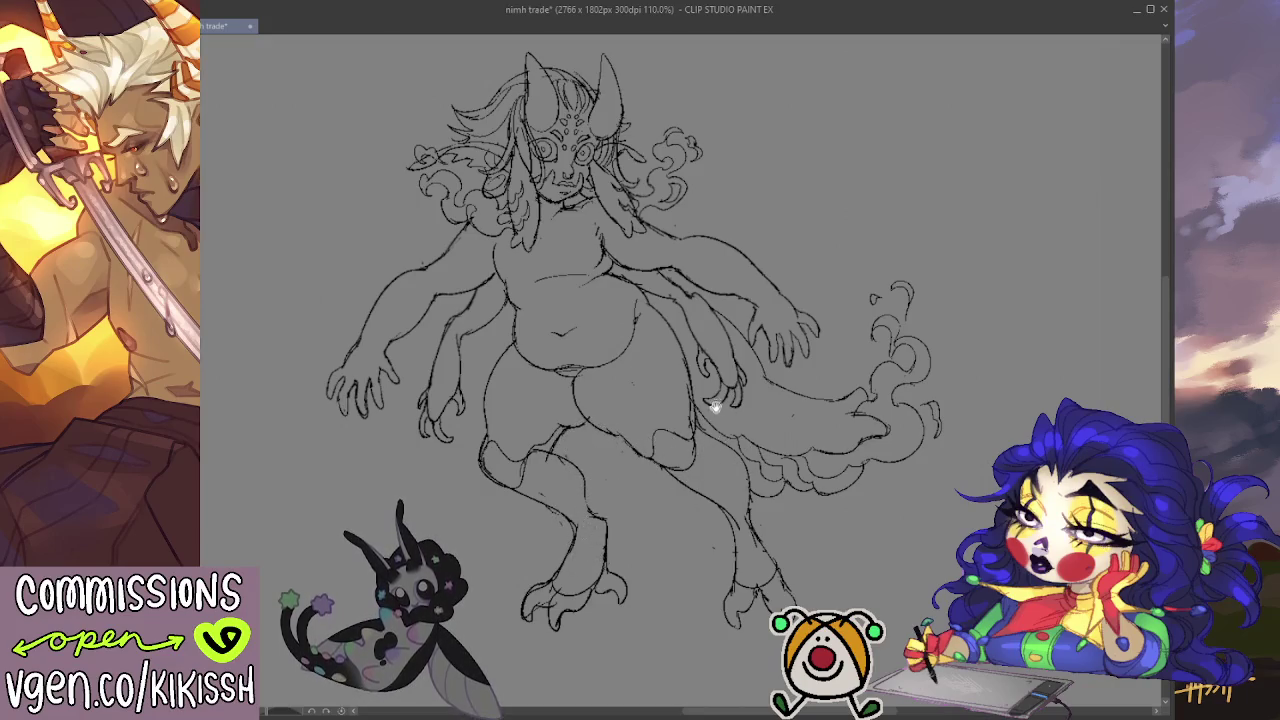
Step: Erase the stray sketch marks across the creature's chest with a large eraser
left_click_drag(714, 403, 707, 393)
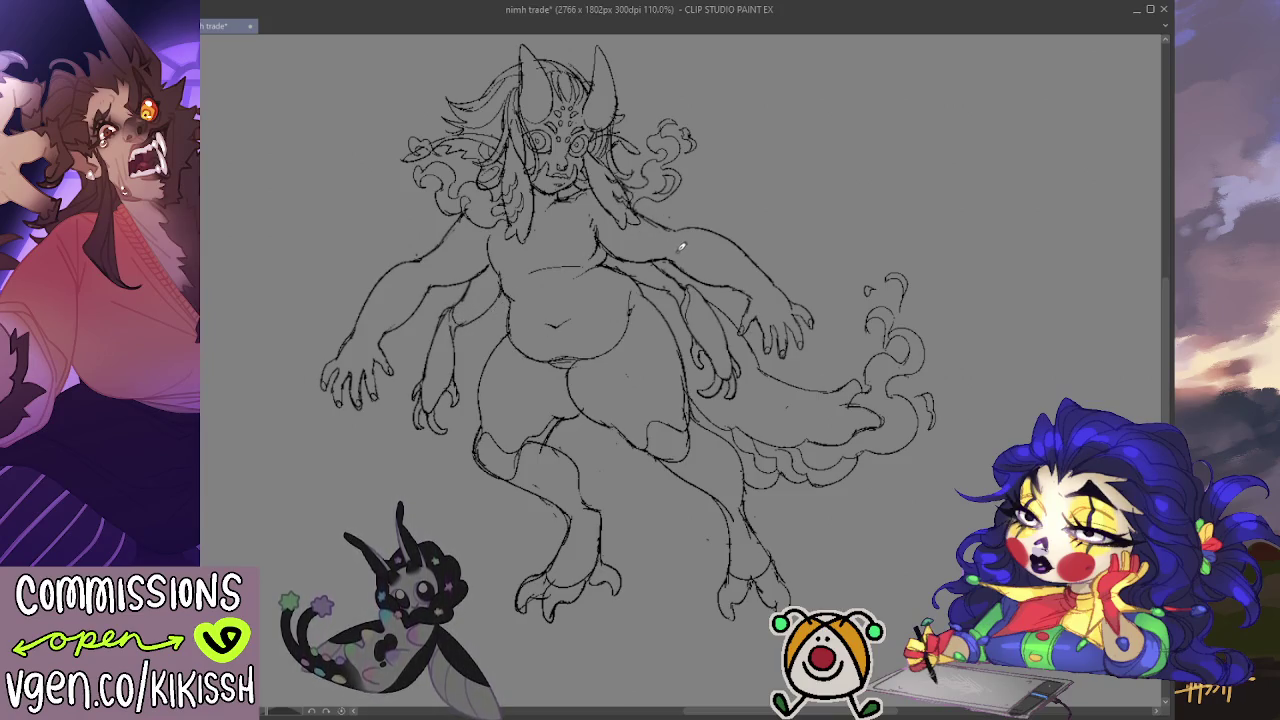
key("e")
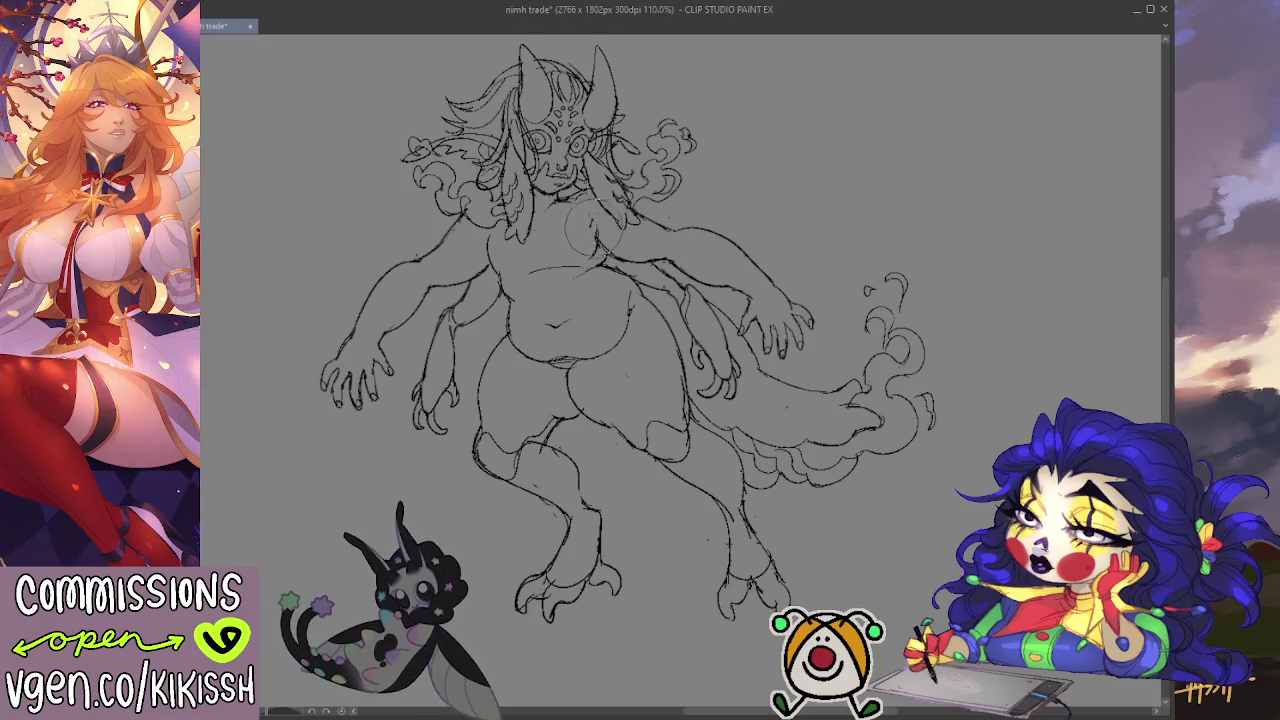
left_click_drag(585, 225, 604, 245)
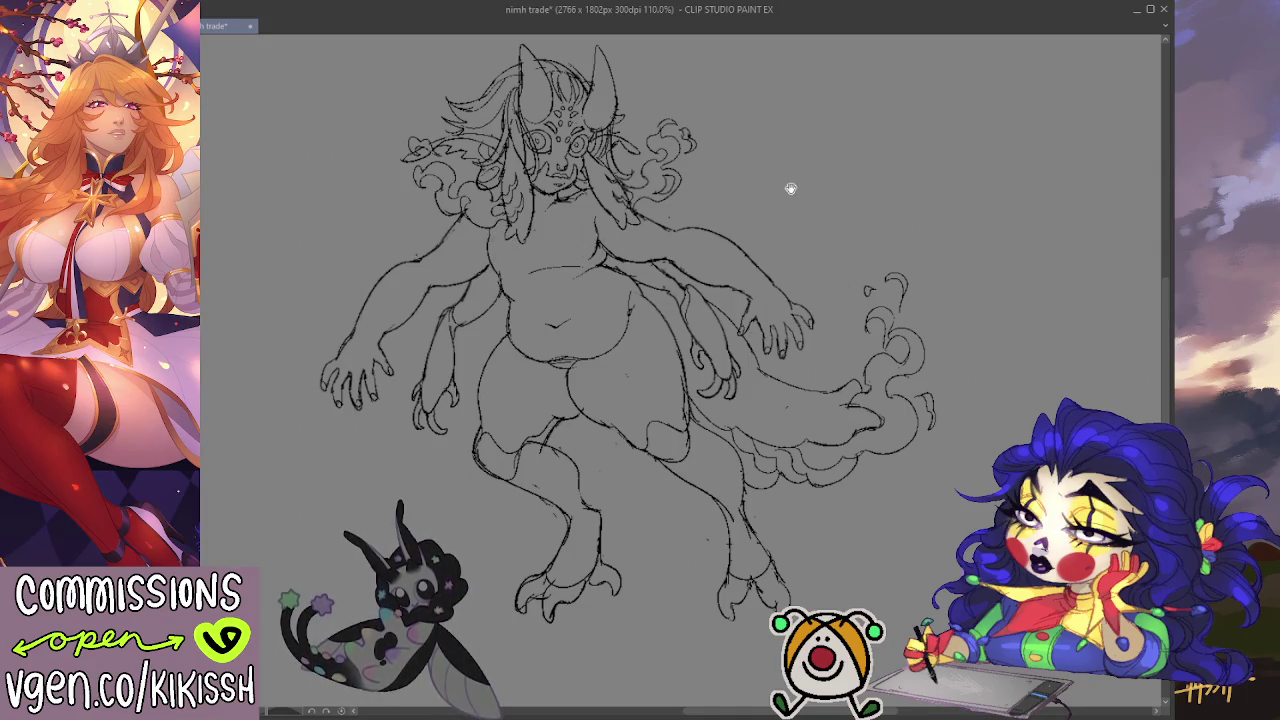
left_click_drag(788, 189, 817, 211)
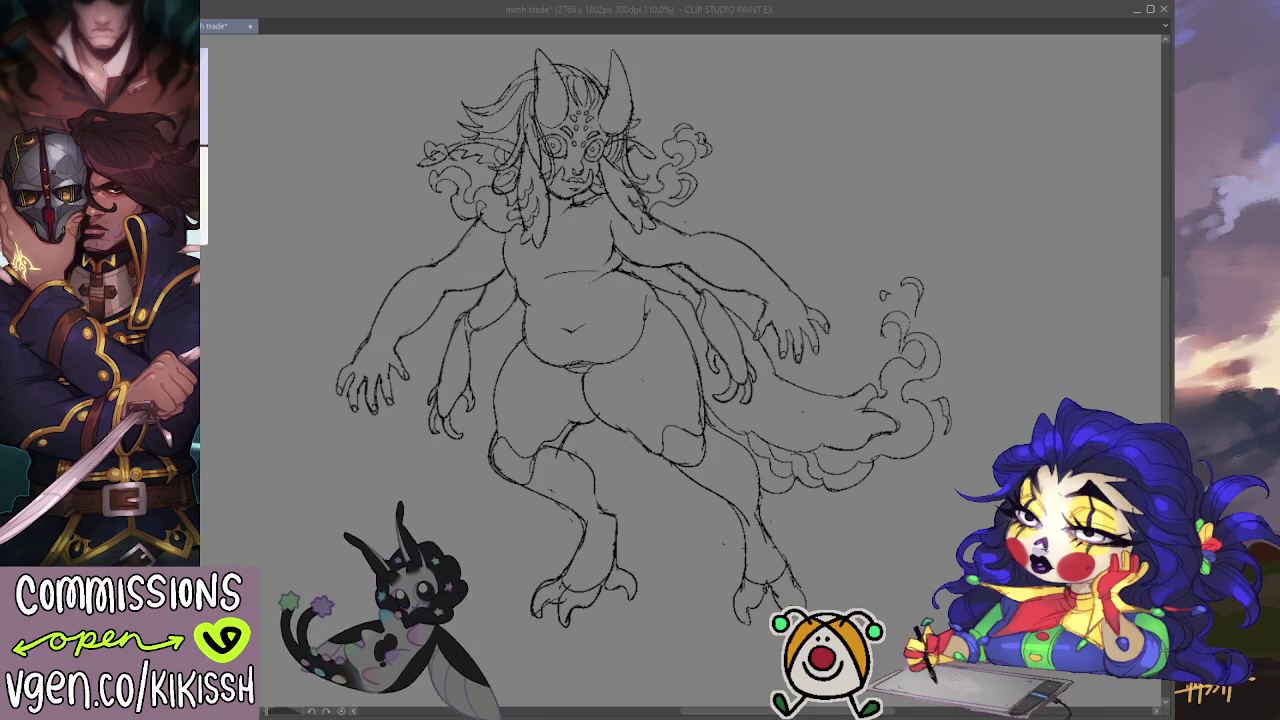
scroll(550, 110, "up", 1)
scroll(550, 110, "up", 2)
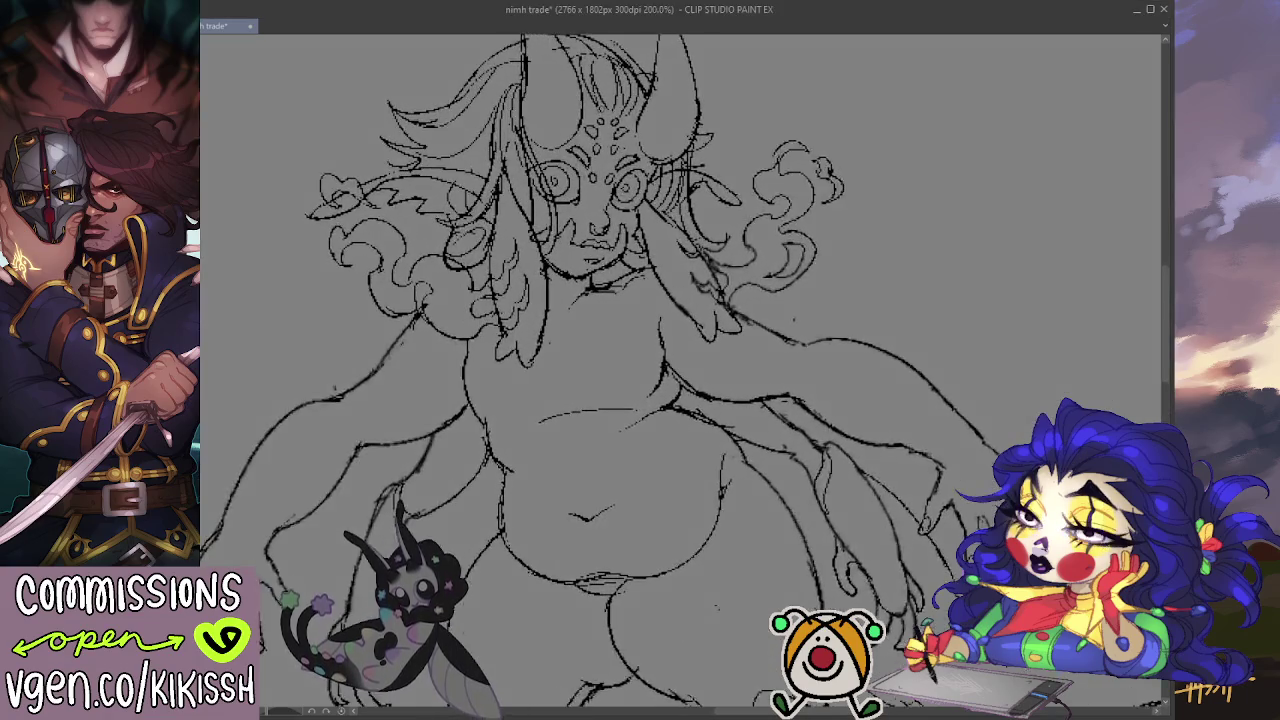
scroll(550, 110, "up", 2)
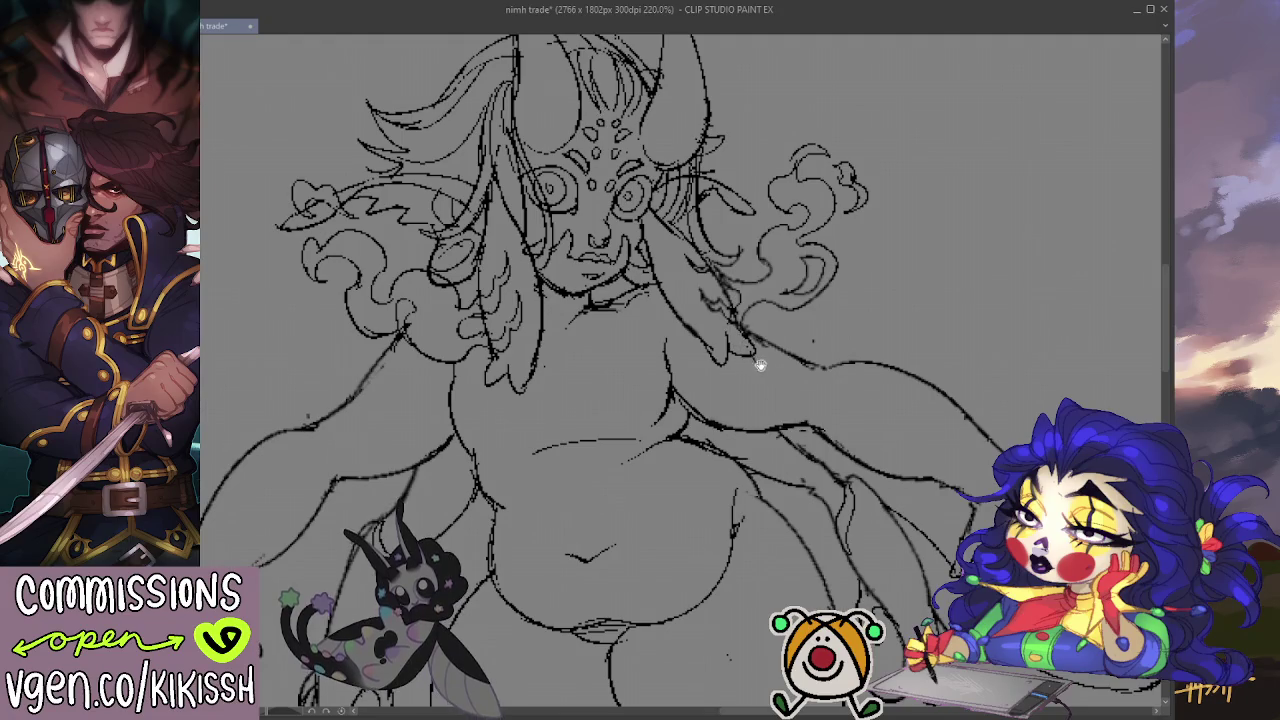
left_click_drag(760, 363, 822, 431)
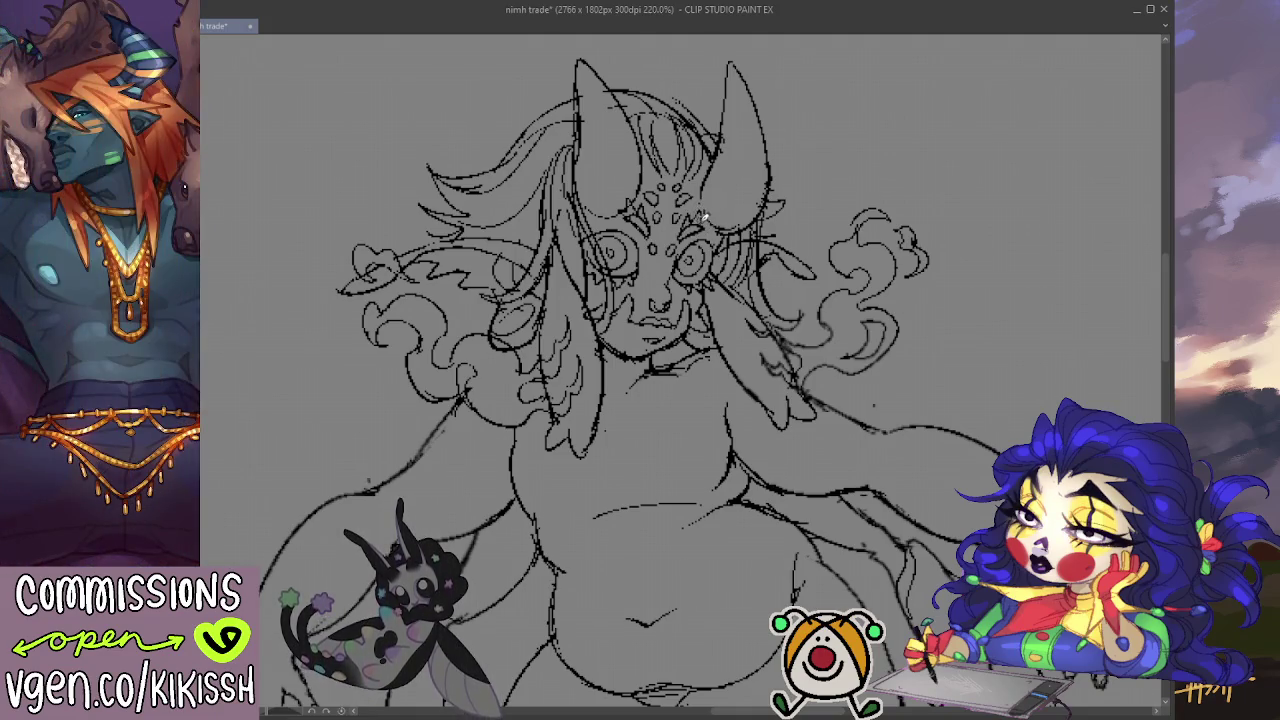
left_click_drag(774, 274, 809, 276)
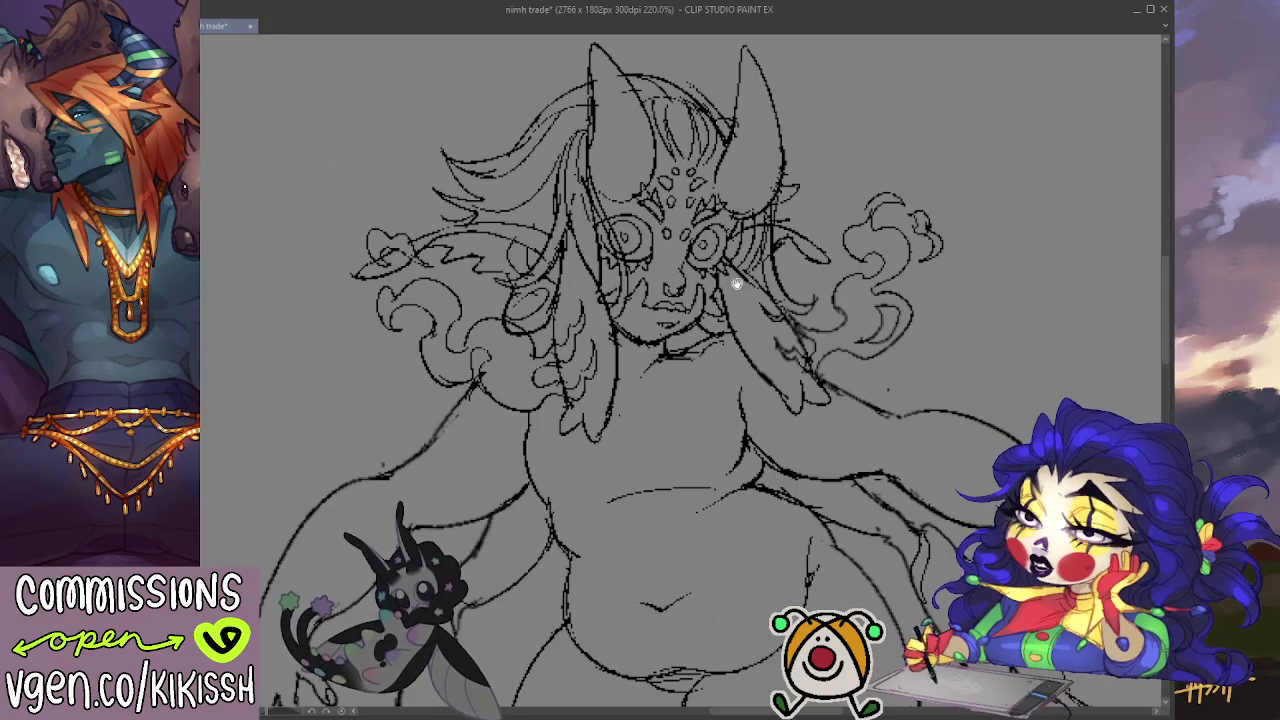
left_click_drag(735, 270, 738, 280)
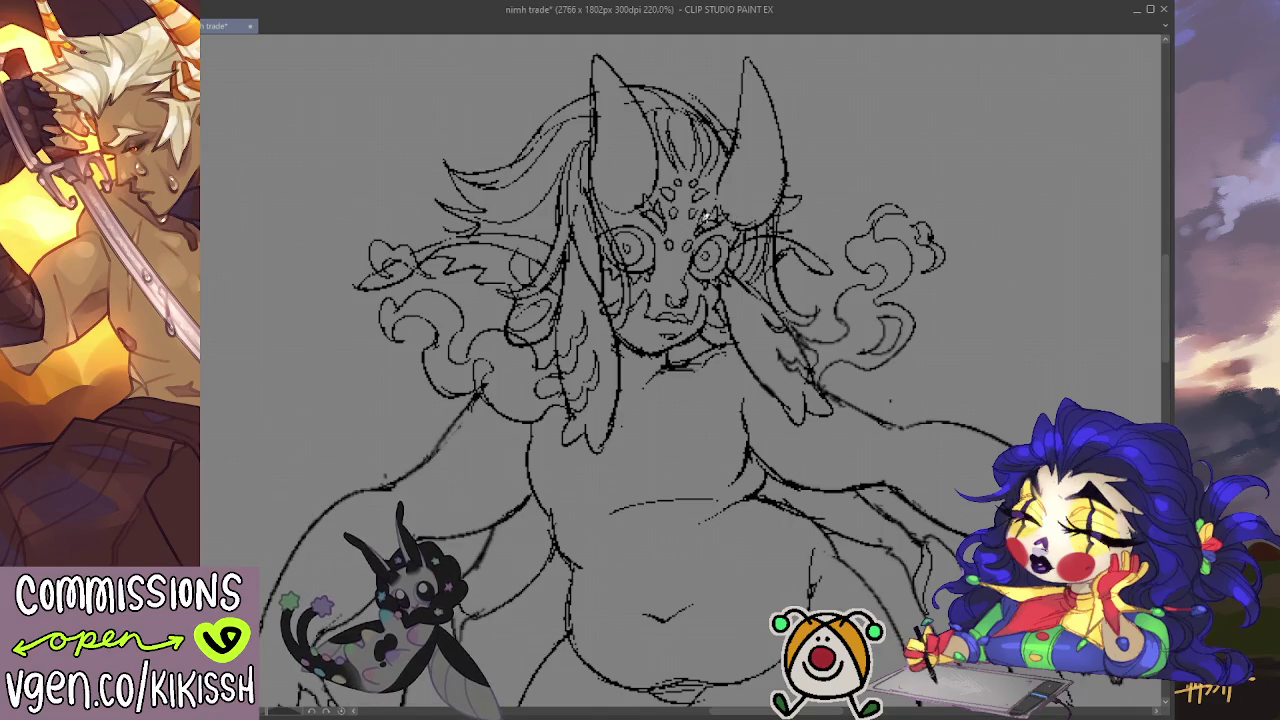
left_click_drag(776, 209, 803, 184)
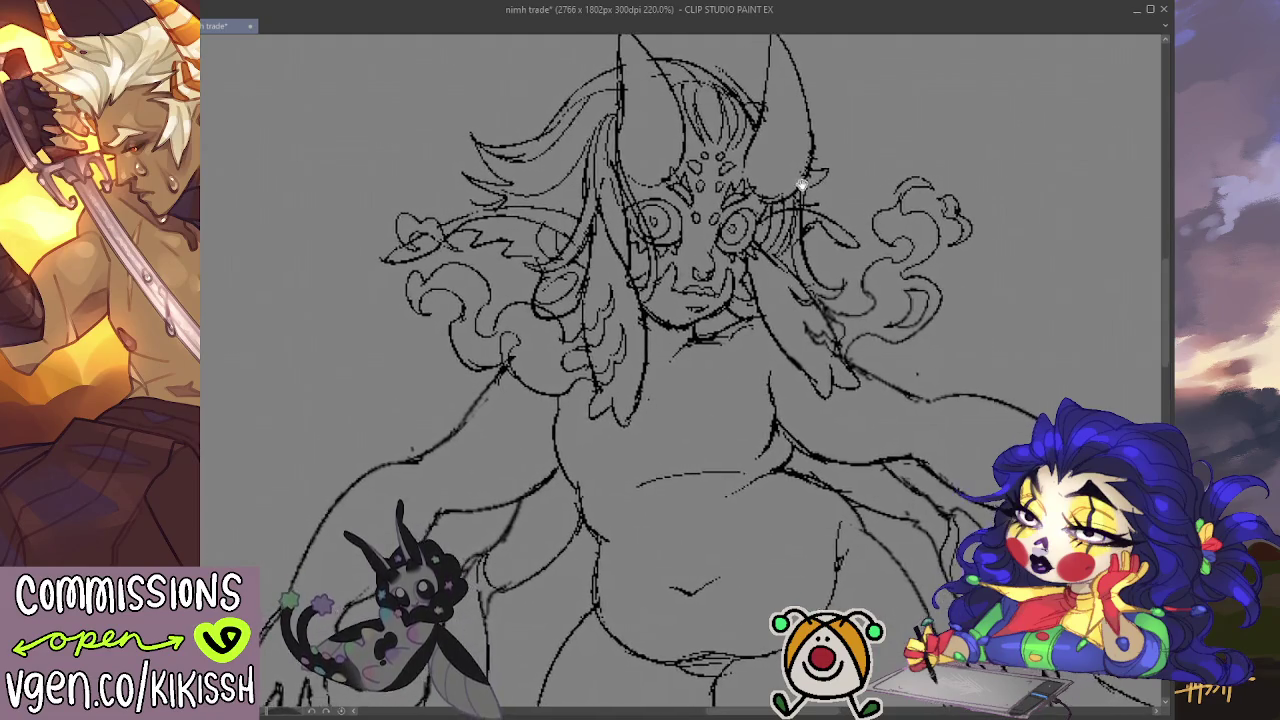
scroll(830, 185, "down", 1)
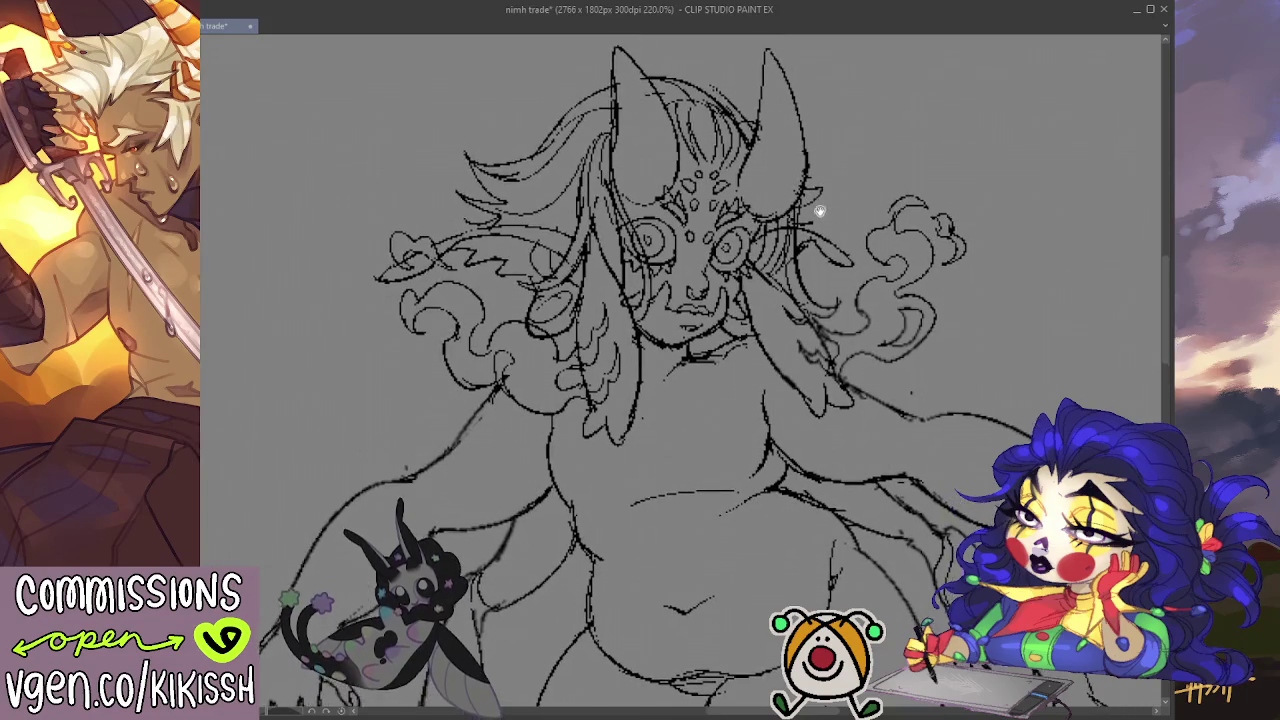
scroll(818, 205, "down", 1)
scroll(816, 205, "down", 2)
left_click_drag(816, 205, 856, 204)
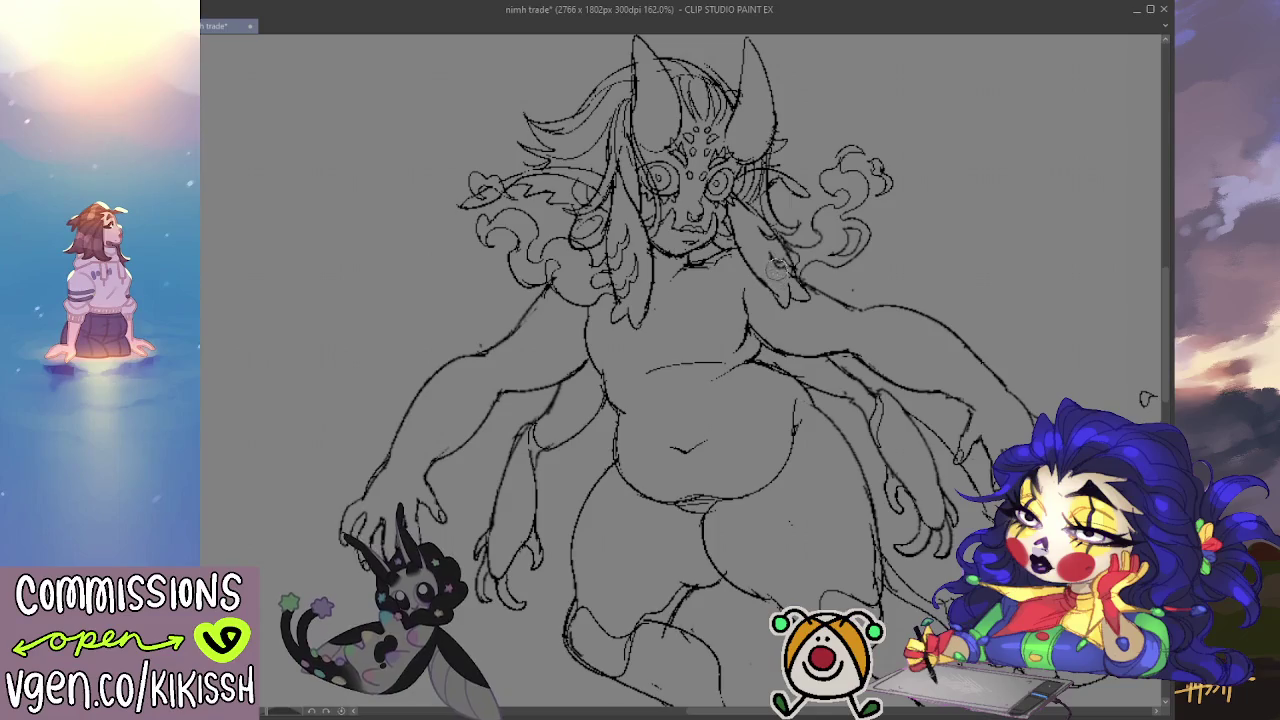
left_click_drag(849, 297, 800, 220)
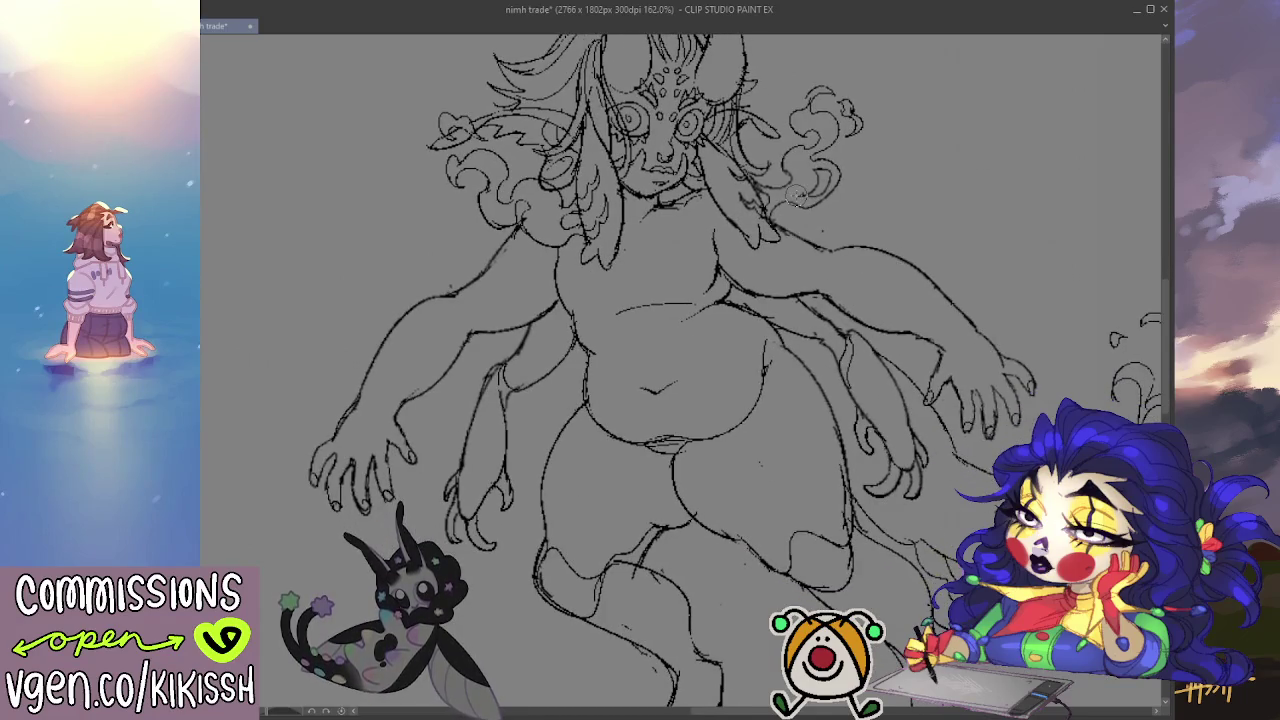
scroll(803, 203, "down", 1)
scroll(890, 214, "down", 1)
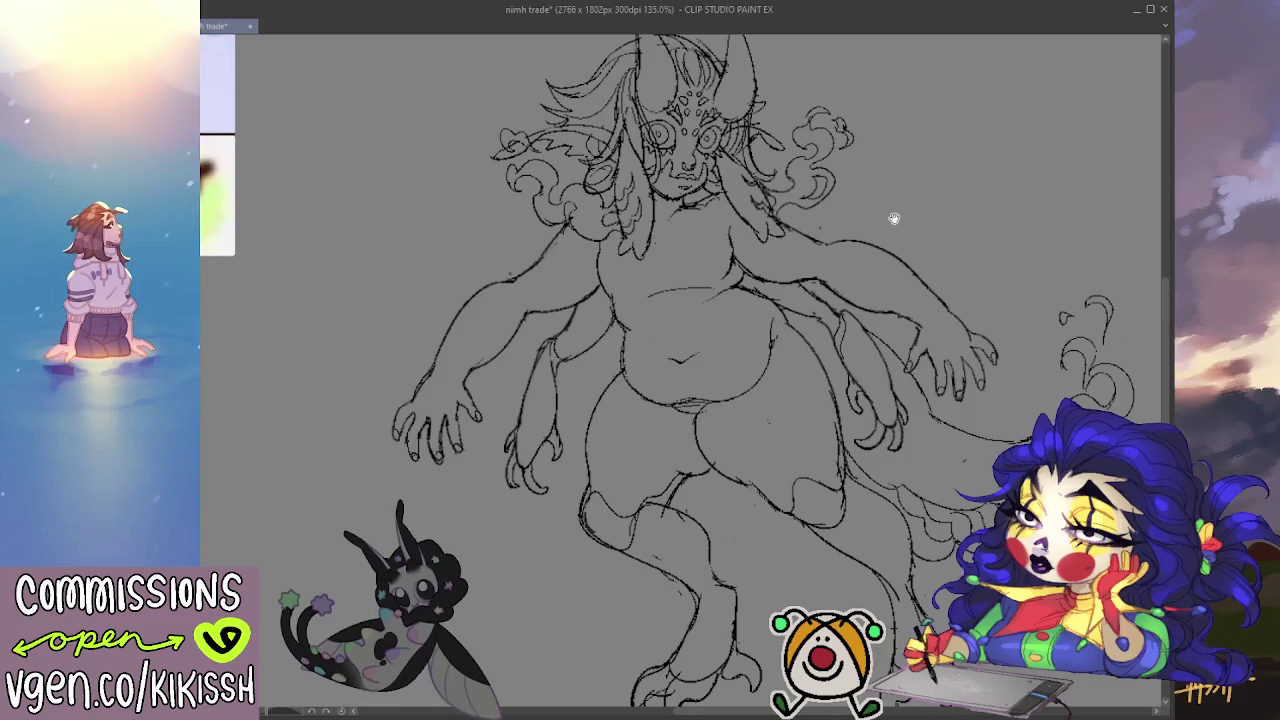
scroll(882, 215, "up", 1)
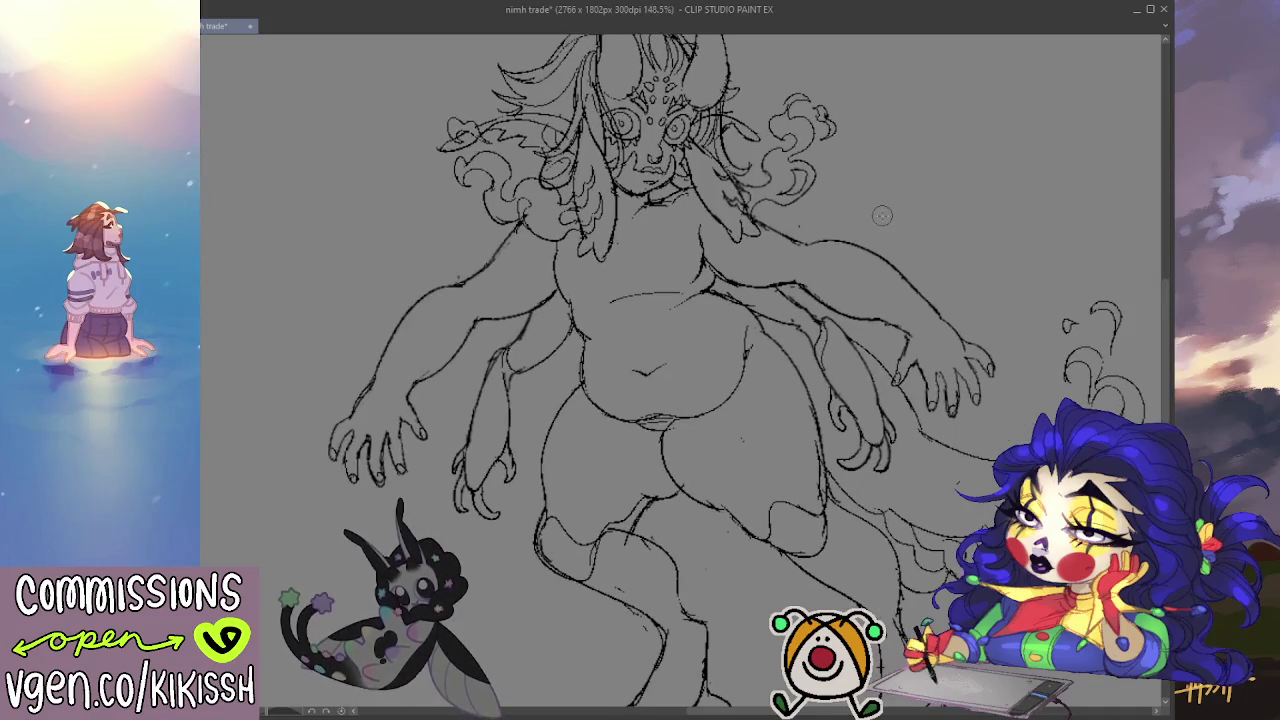
left_click_drag(776, 443, 757, 451)
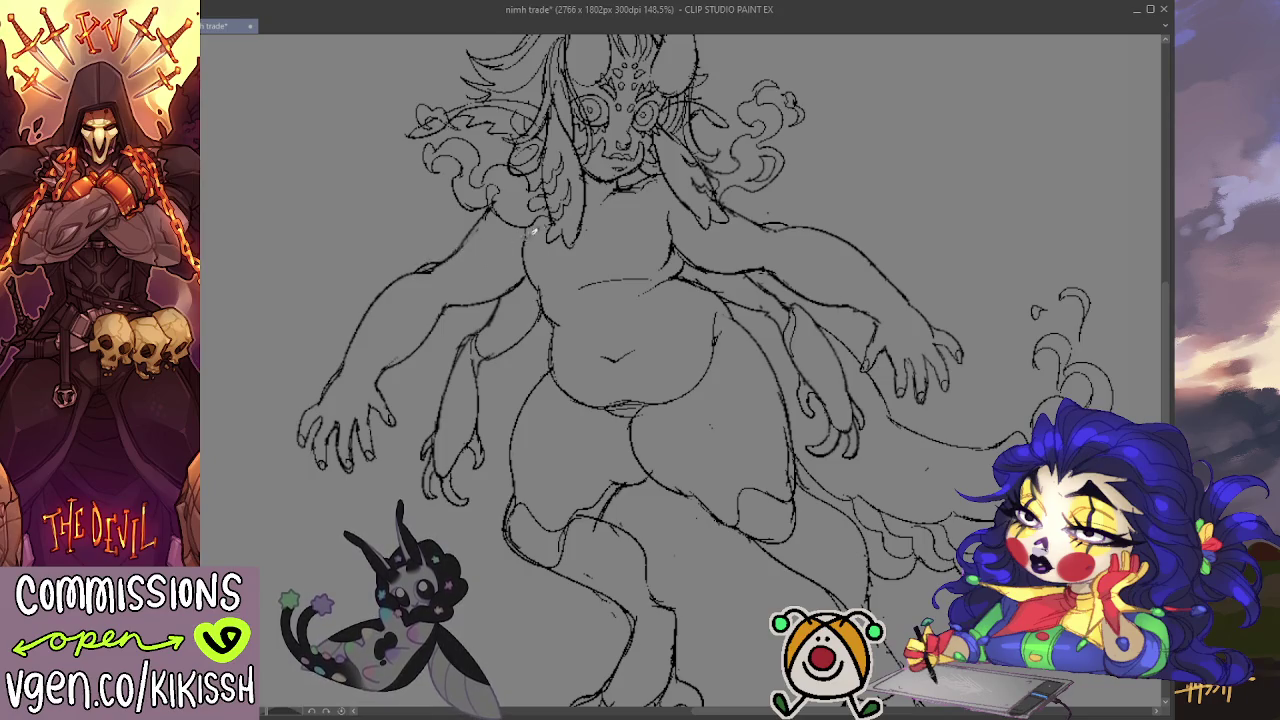
scroll(955, 225, "down", 1)
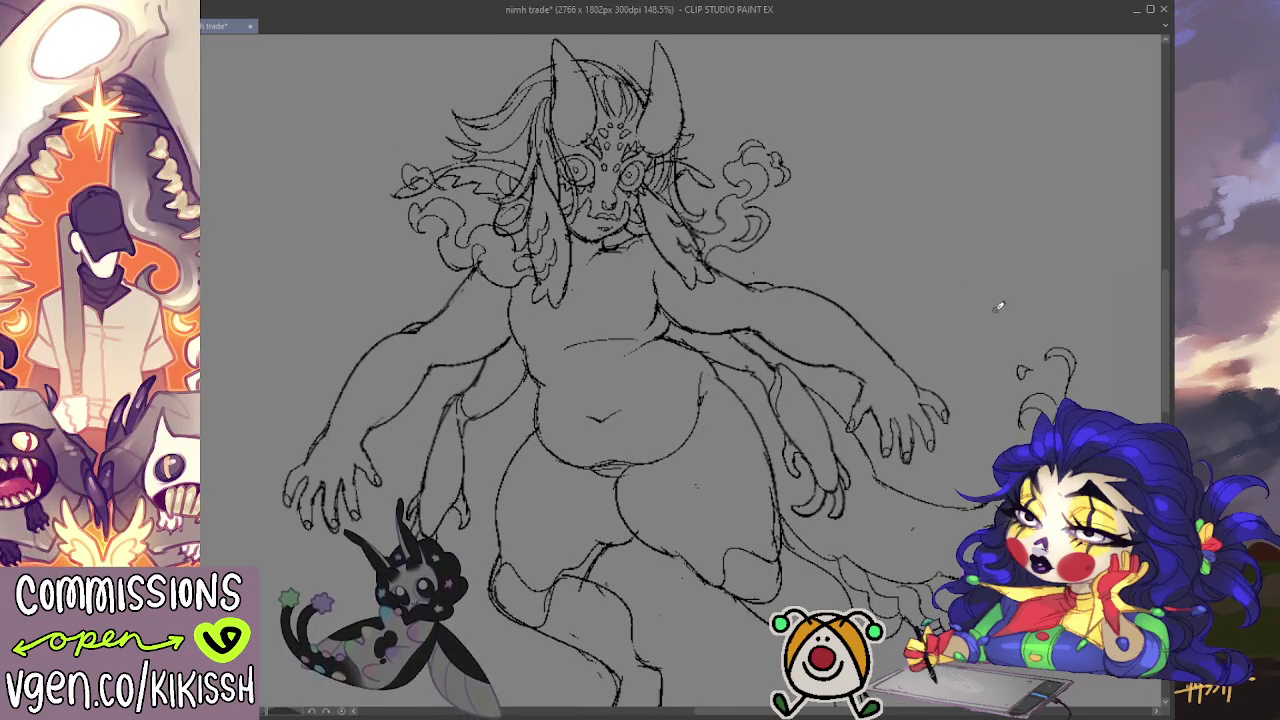
scroll(925, 234, "down", 1)
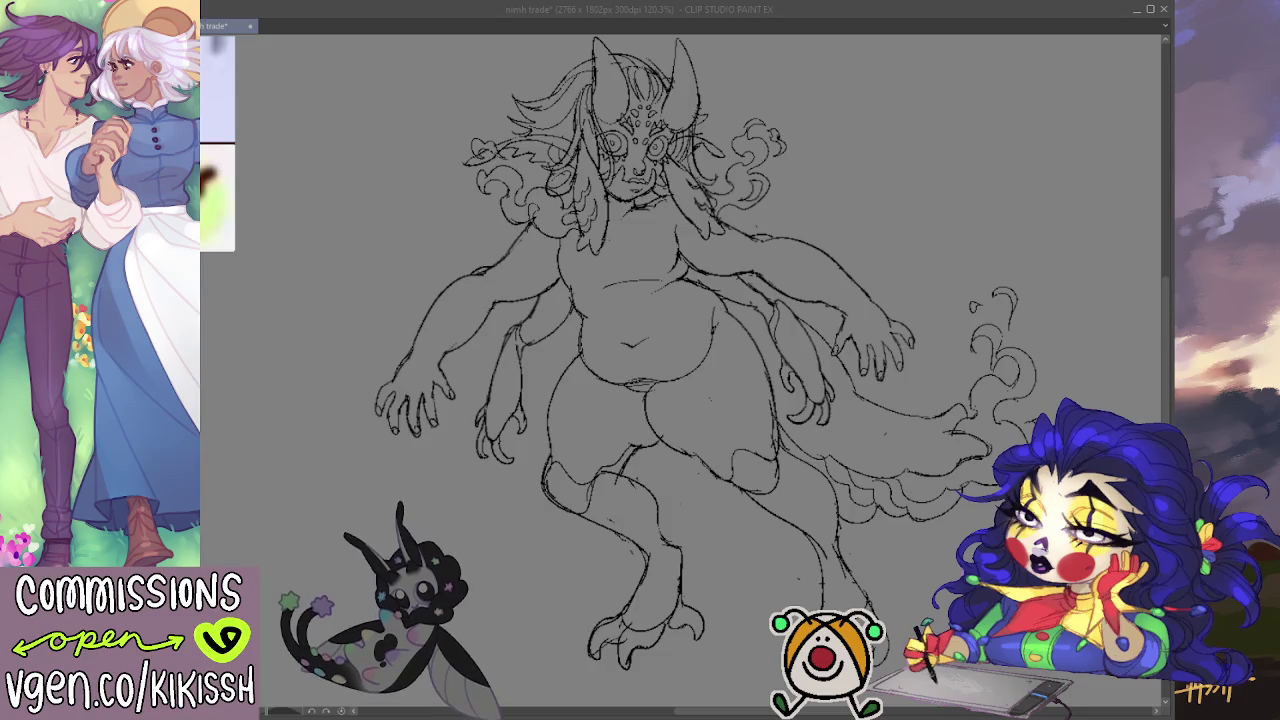
Step: Add a line along the fluffy tail and rework the tip of the right horn
left_click_drag(834, 308, 810, 336)
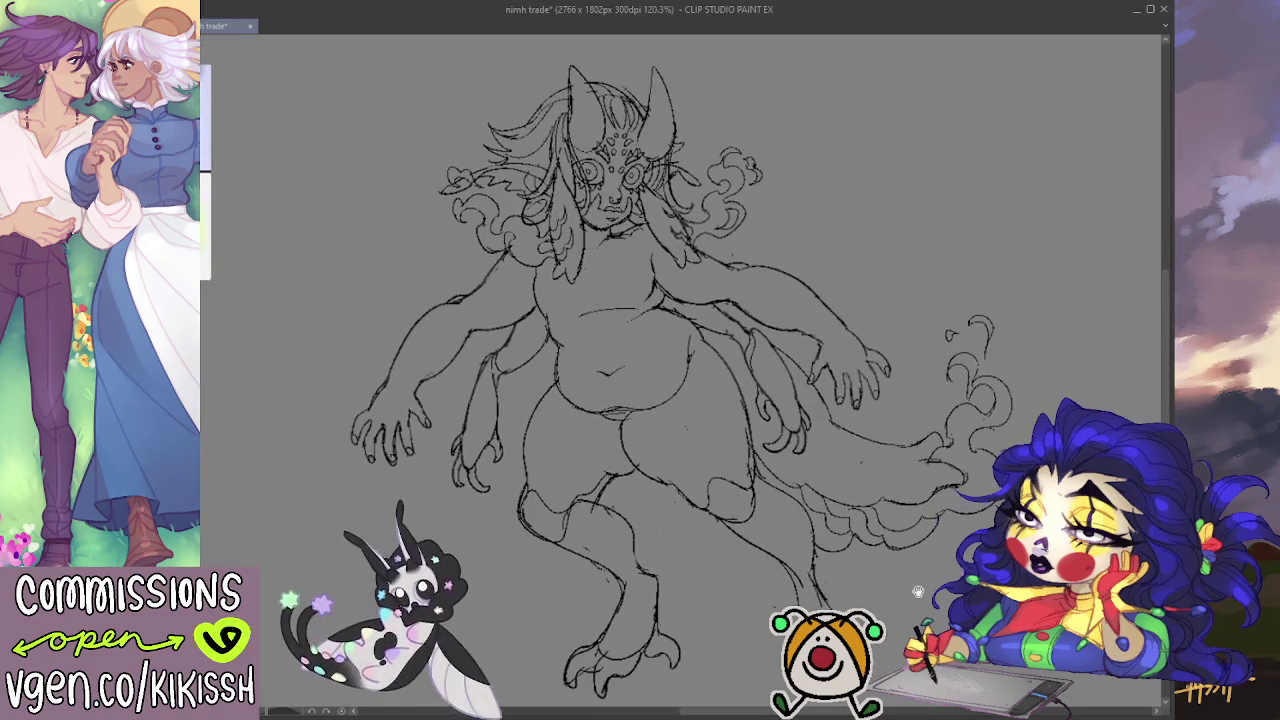
scroll(810, 336, "up", 1)
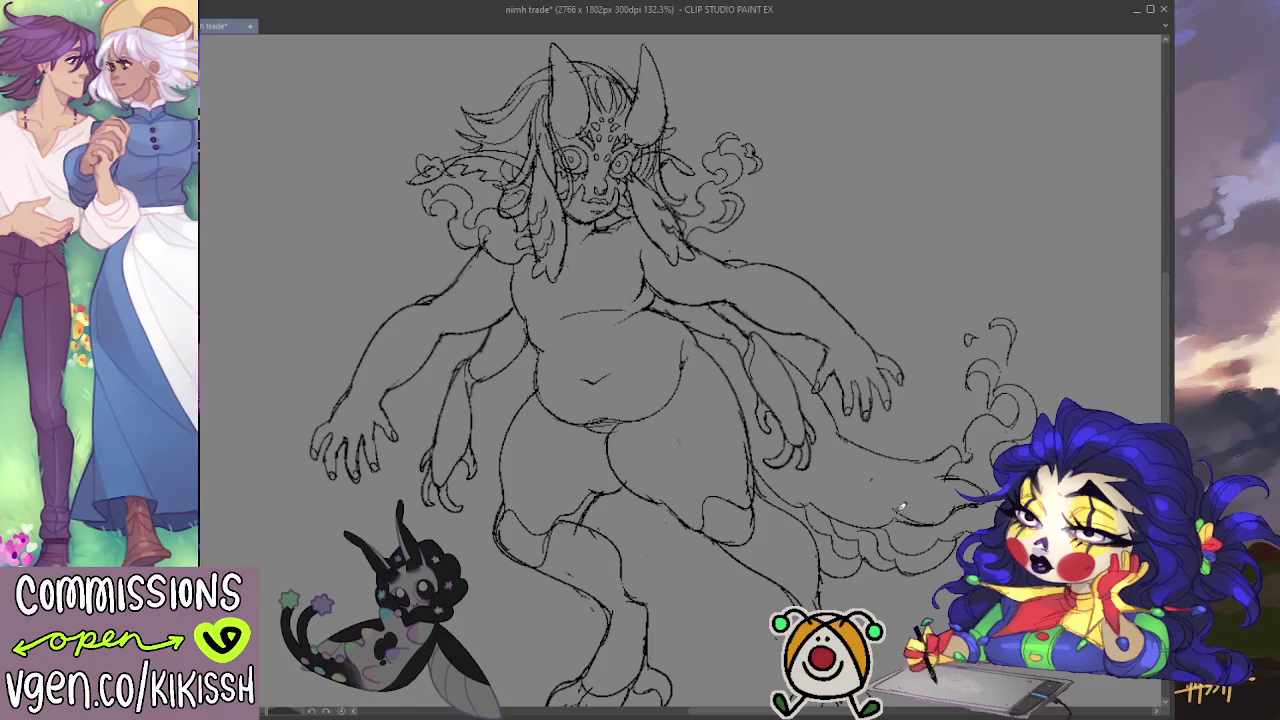
left_click_drag(862, 484, 897, 514)
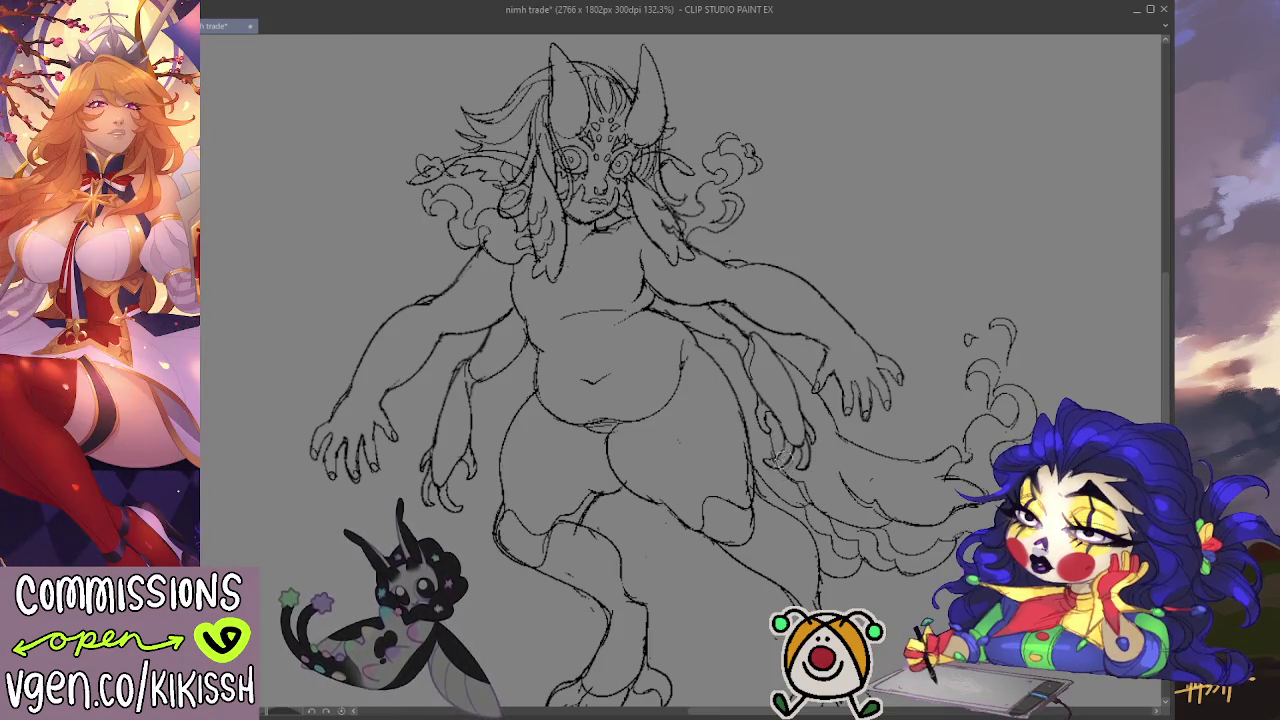
left_click_drag(806, 376, 855, 405)
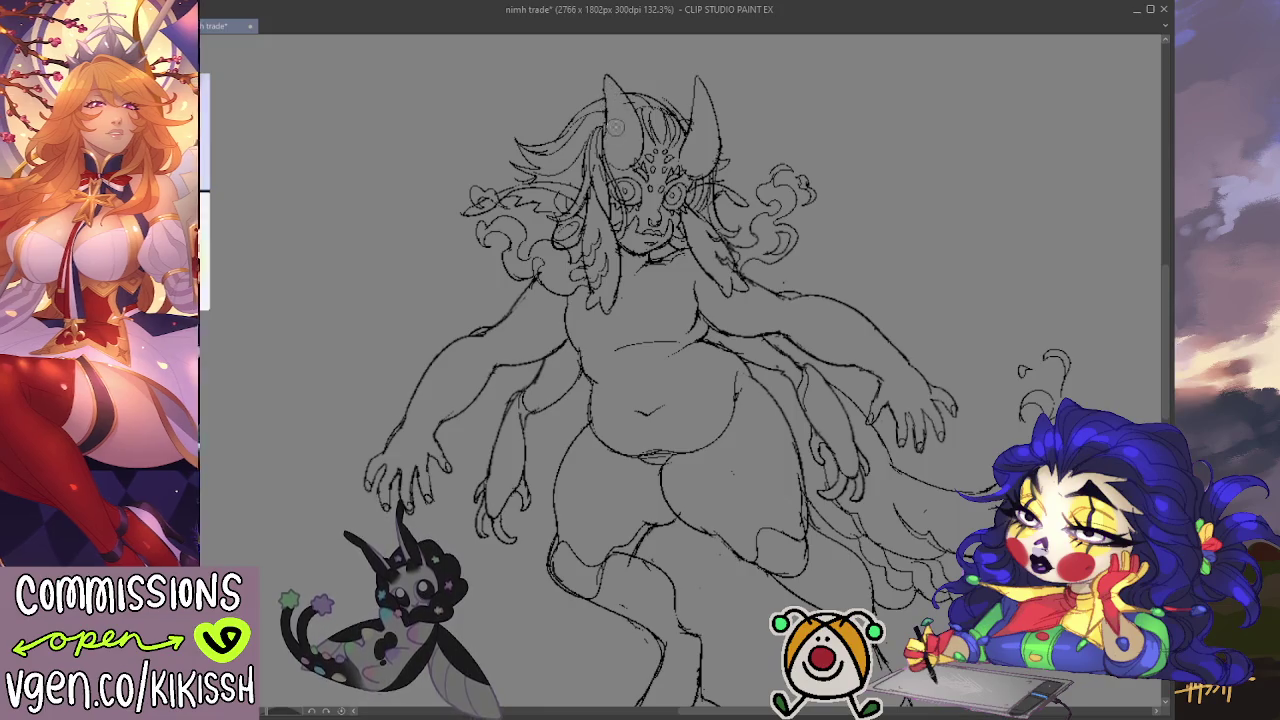
left_click_drag(698, 78, 706, 112)
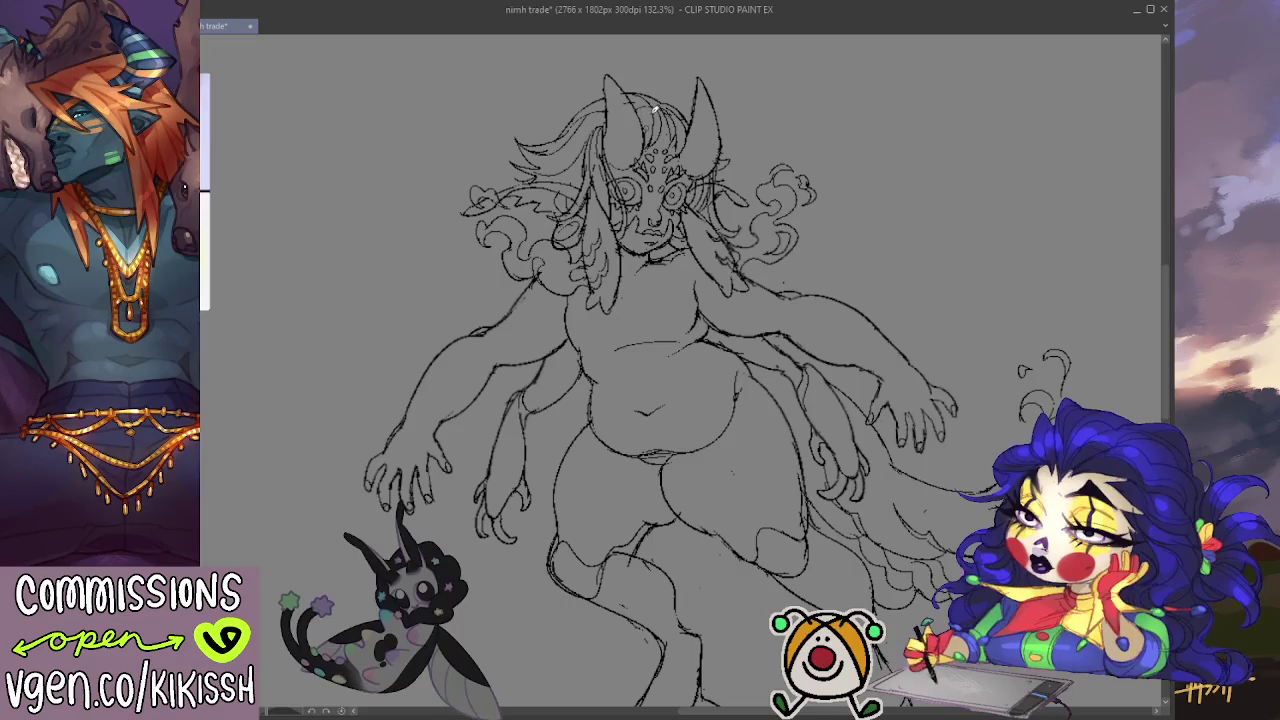
Step: Try a bold stroke in the left hair and undo it as too heavy
scroll(805, 110, "down", 1)
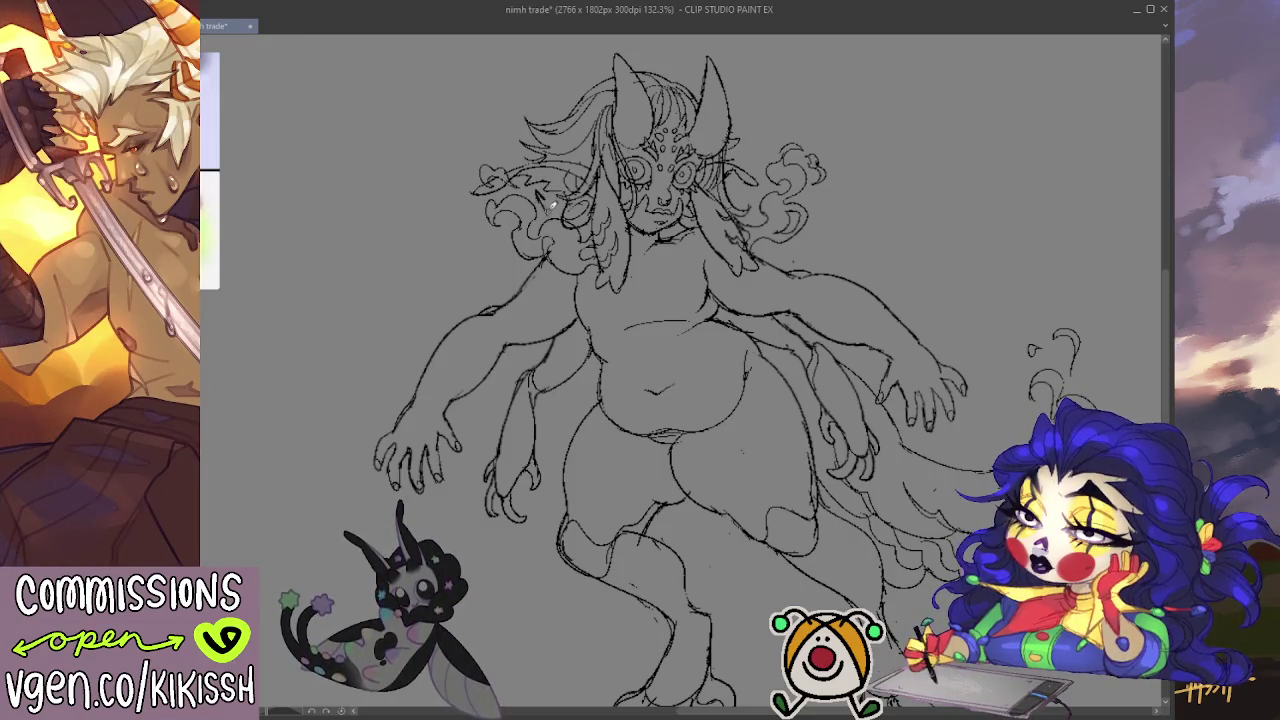
mouse_move(544, 186)
left_mouse_down()
mouse_move(562, 192)
mouse_move(526, 188)
left_mouse_up()
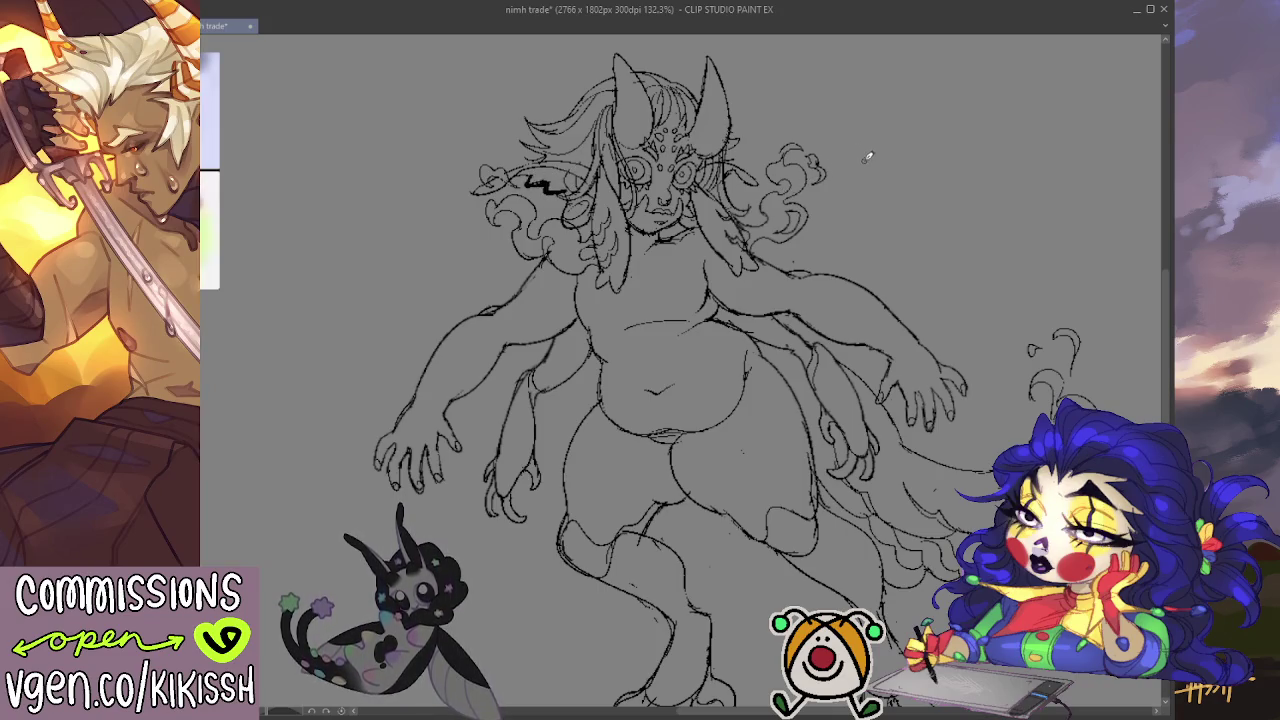
key("ctrl+z")
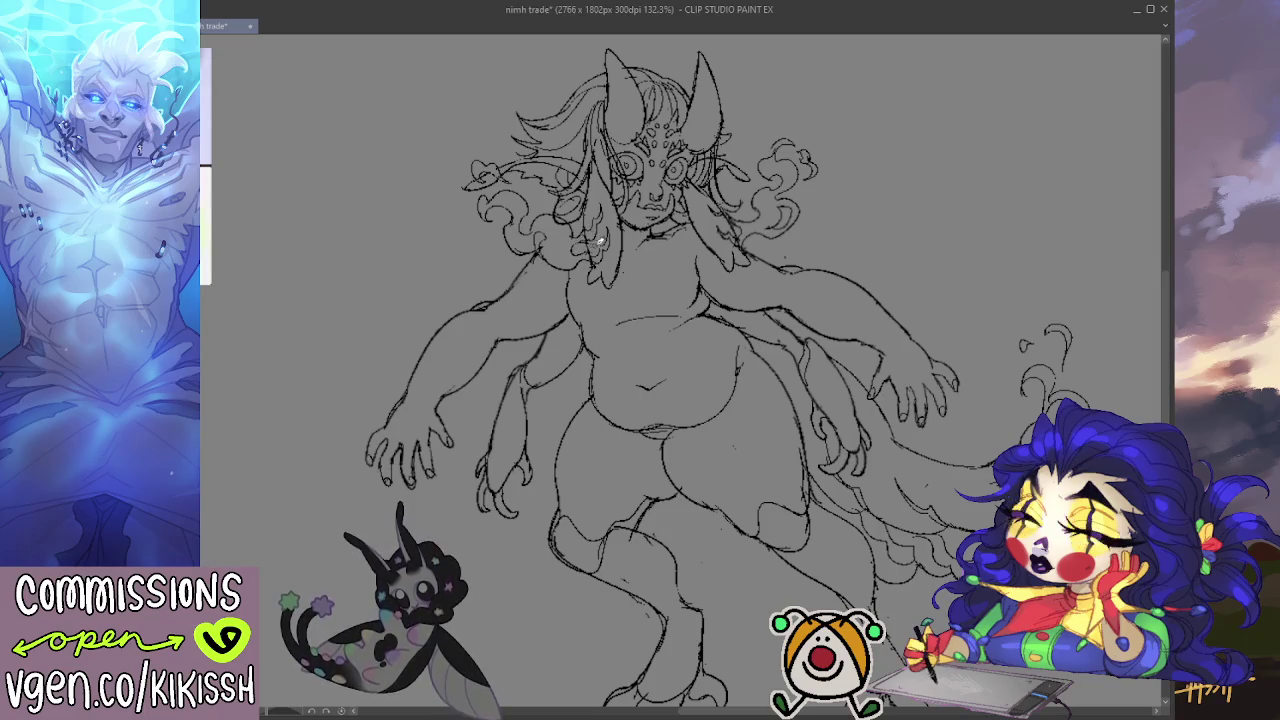
Step: Pan the canvas around the body to bring the clawed feet into view
left_click_drag(757, 281, 723, 251)
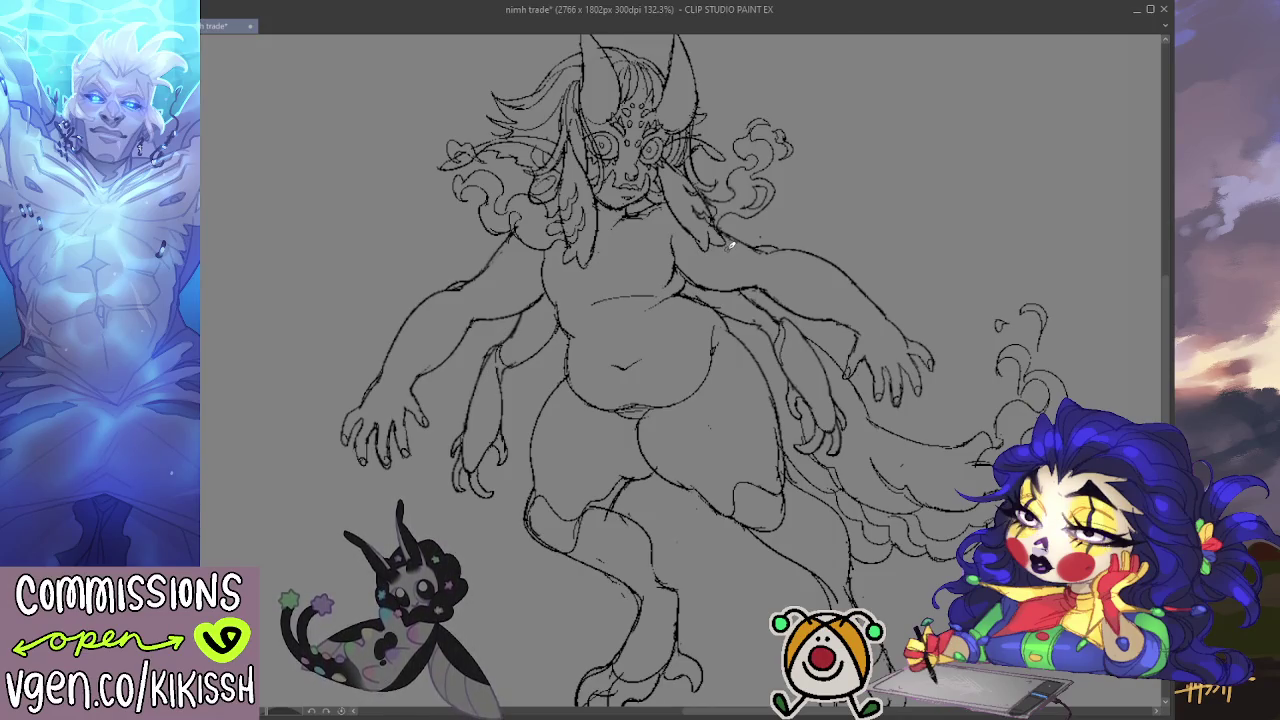
left_click_drag(920, 434, 904, 408)
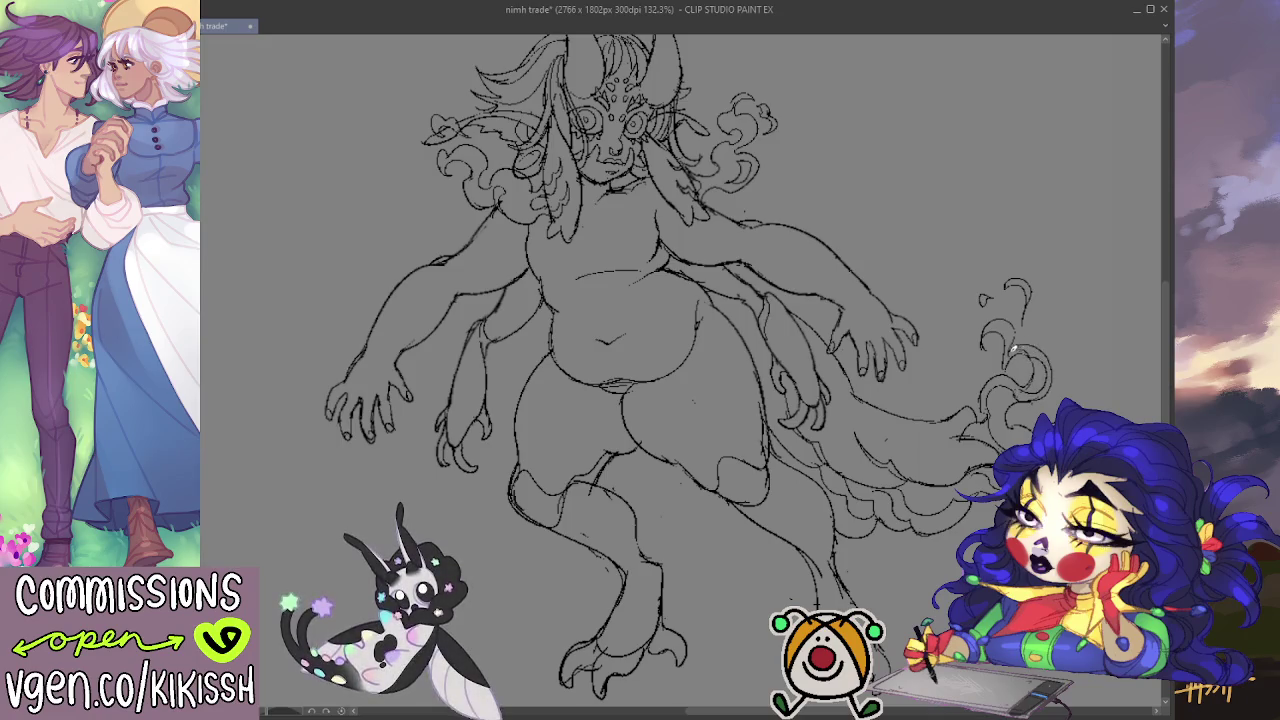
left_click_drag(1045, 399, 1069, 430)
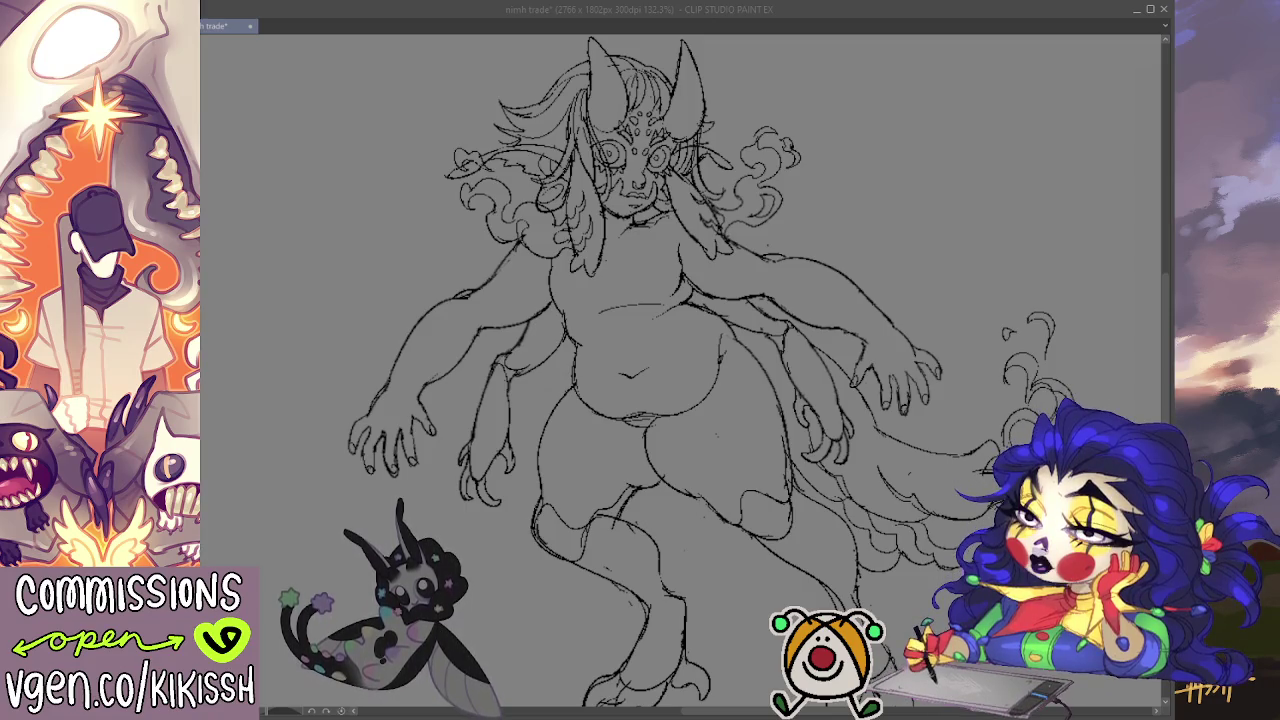
Step: Pan, slightly tilt and zoom the canvas to reframe the creature's head and body for line refinement
left_click_drag(945, 559, 922, 532)
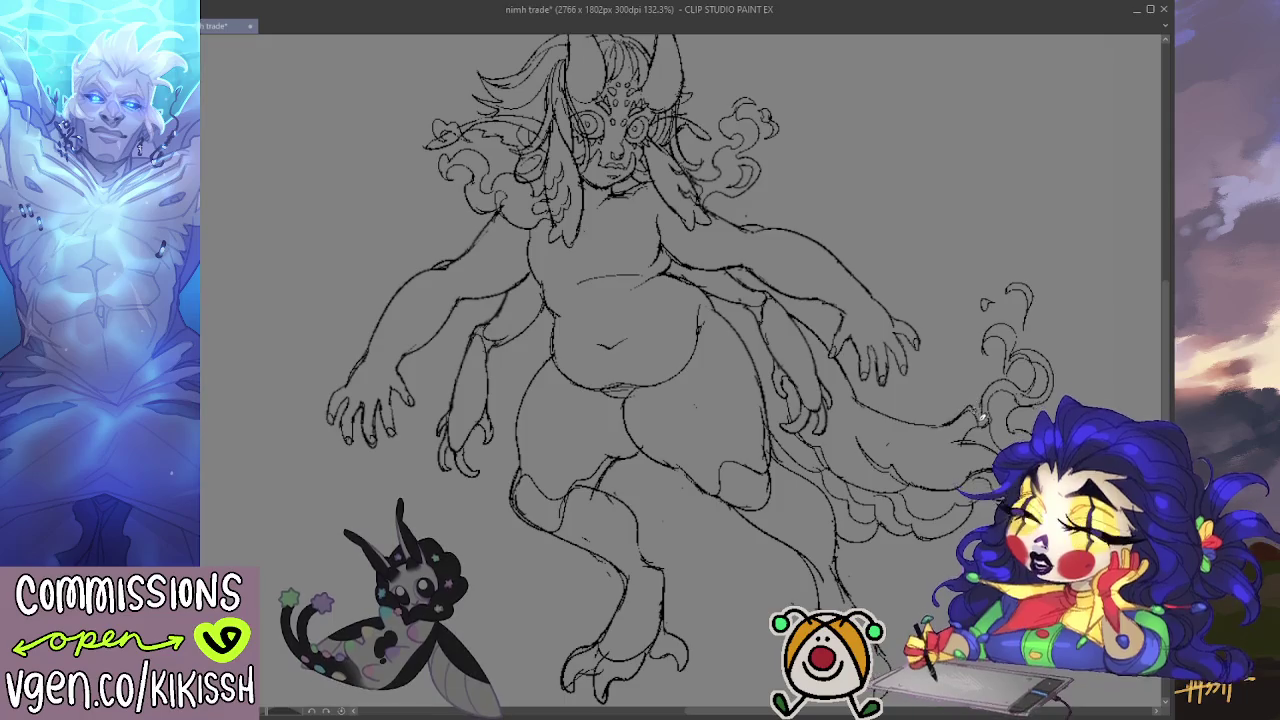
left_click_drag(960, 363, 989, 346)
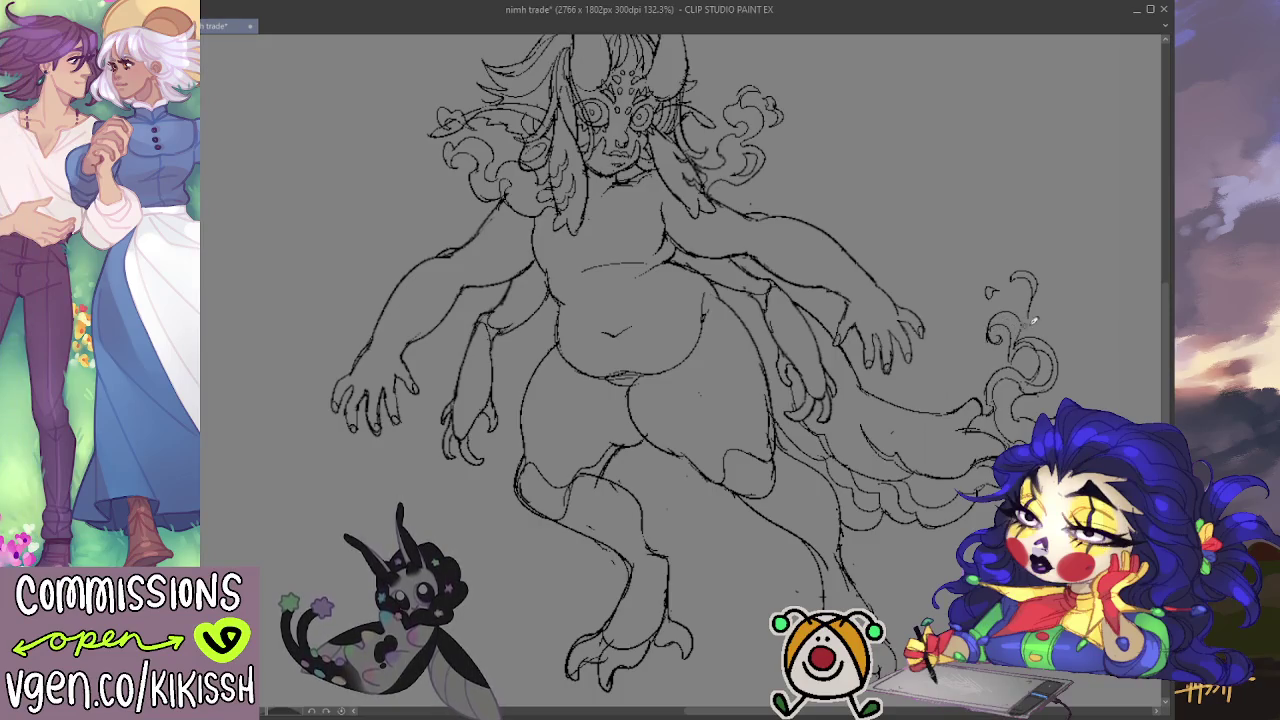
left_click_drag(947, 367, 932, 415)
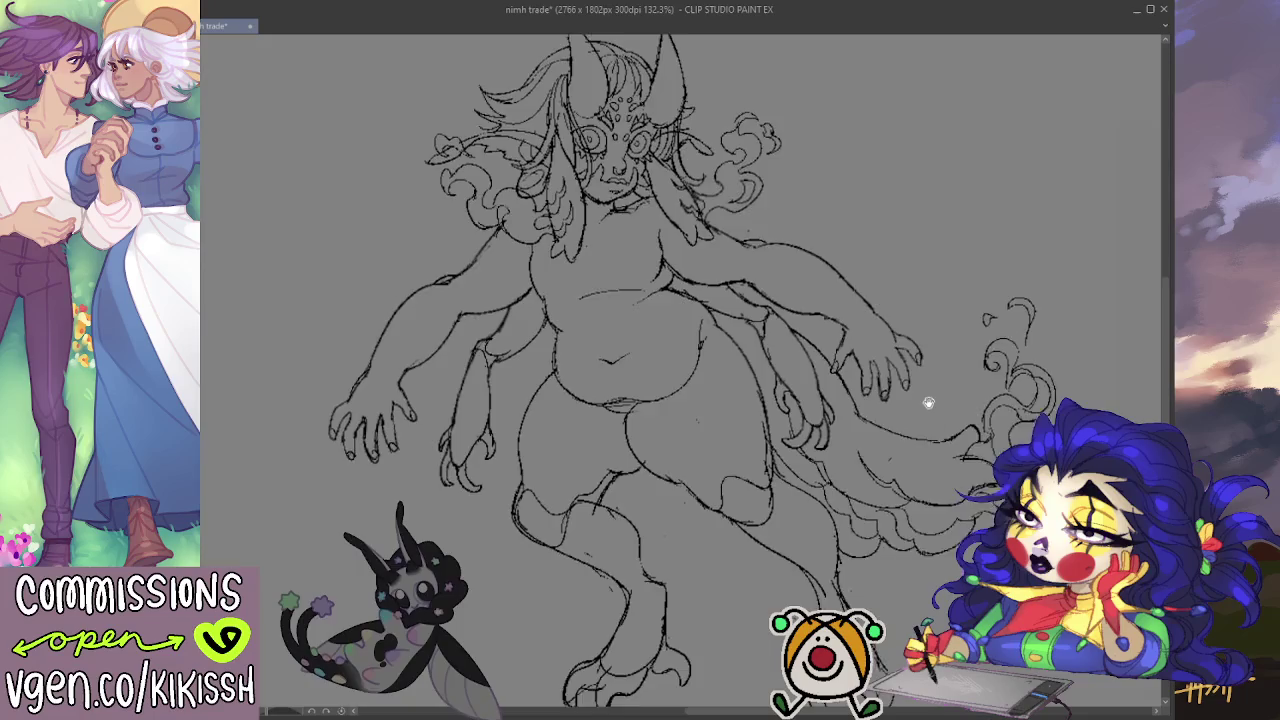
scroll(986, 376, "up", 1)
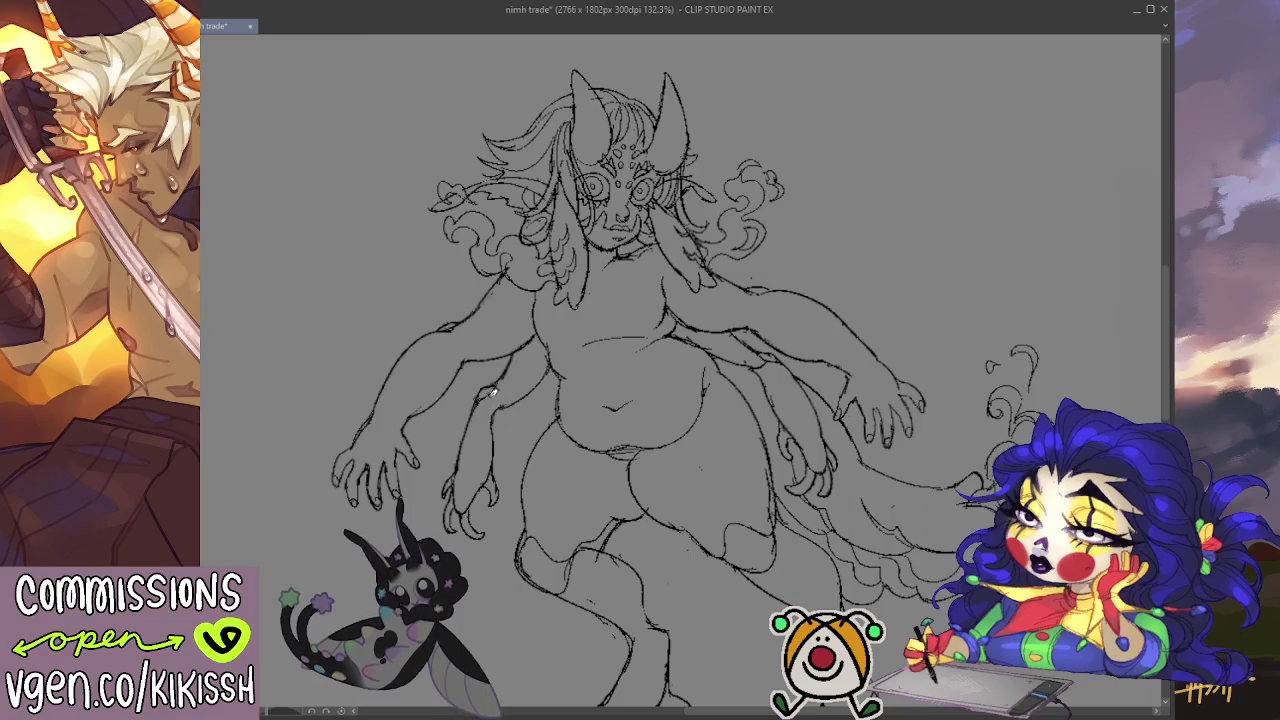
left_click_drag(700, 313, 678, 293)
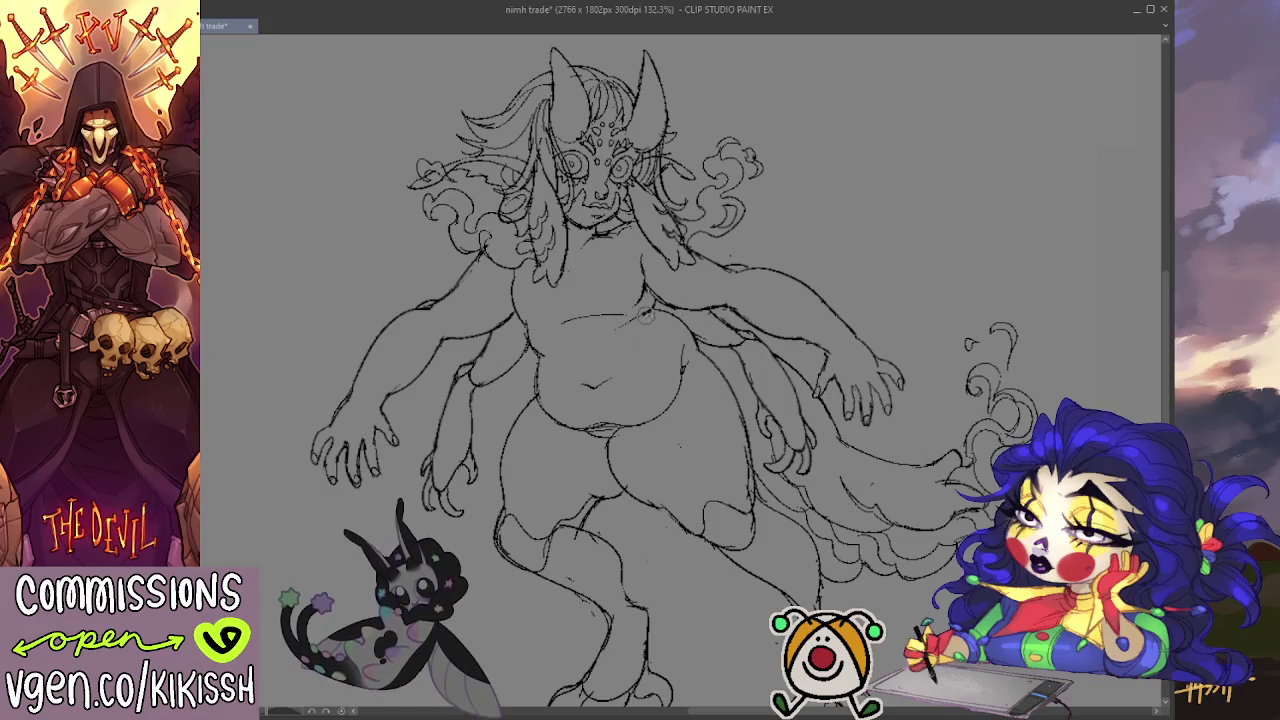
left_click_drag(835, 253, 846, 228)
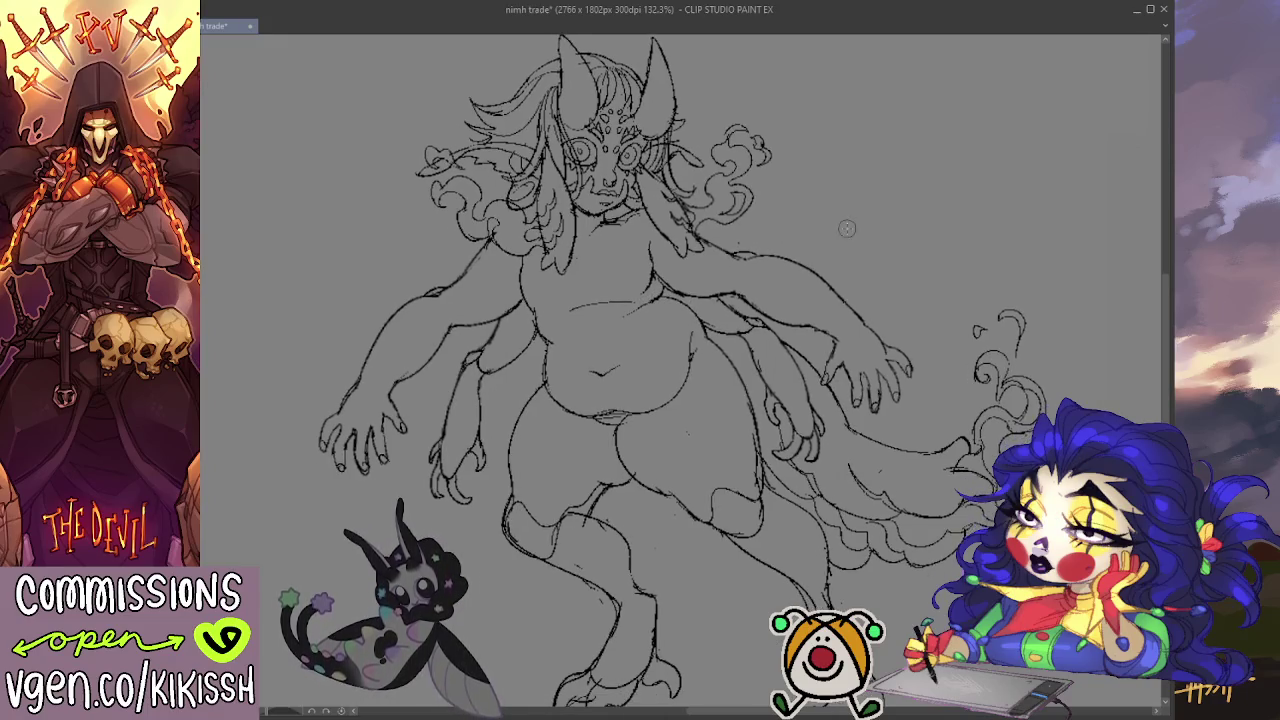
scroll(846, 228, "down", 2)
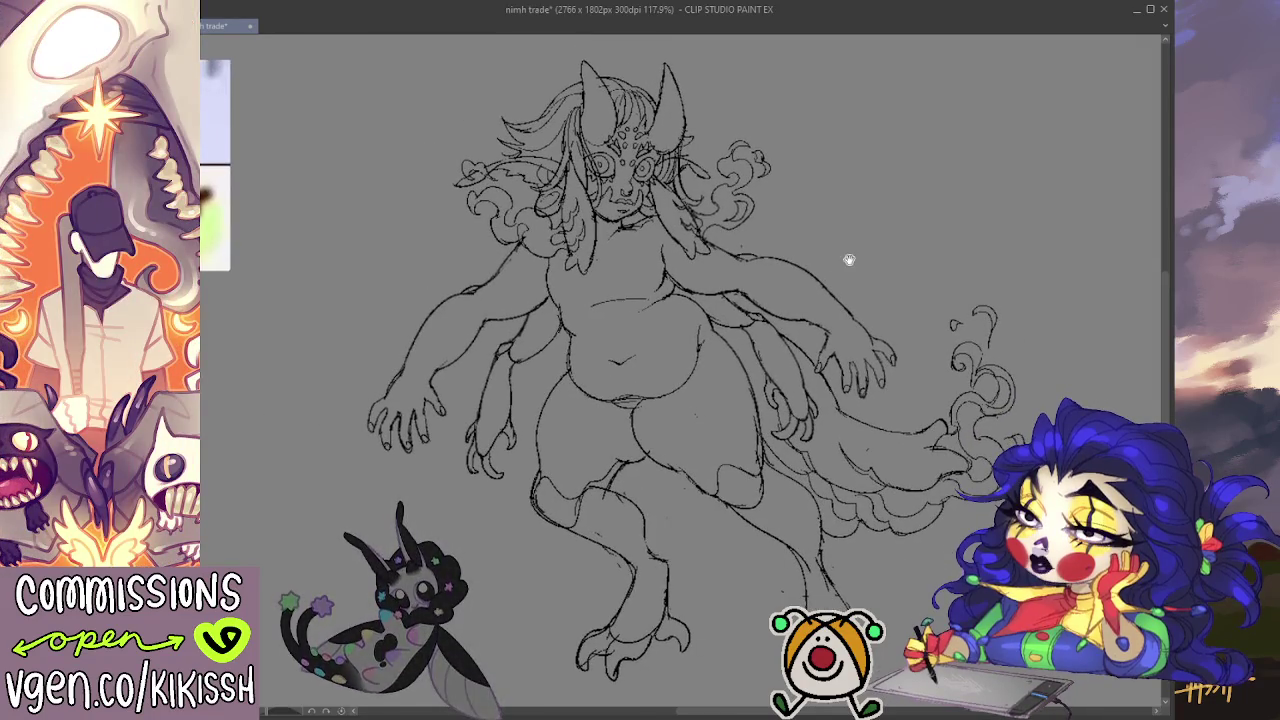
left_click_drag(846, 260, 837, 248)
scroll(761, 317, "up", 1)
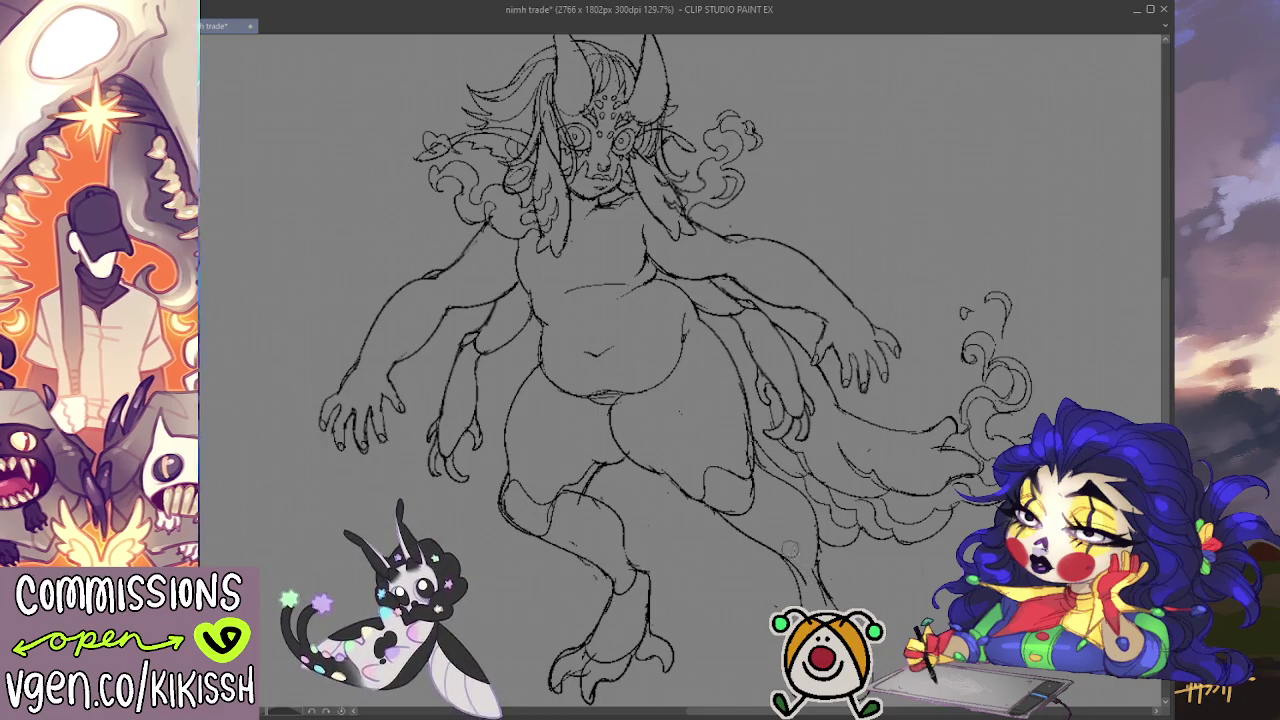
key("m")
left_click_drag(791, 563, 805, 582)
key("ctrl+d")
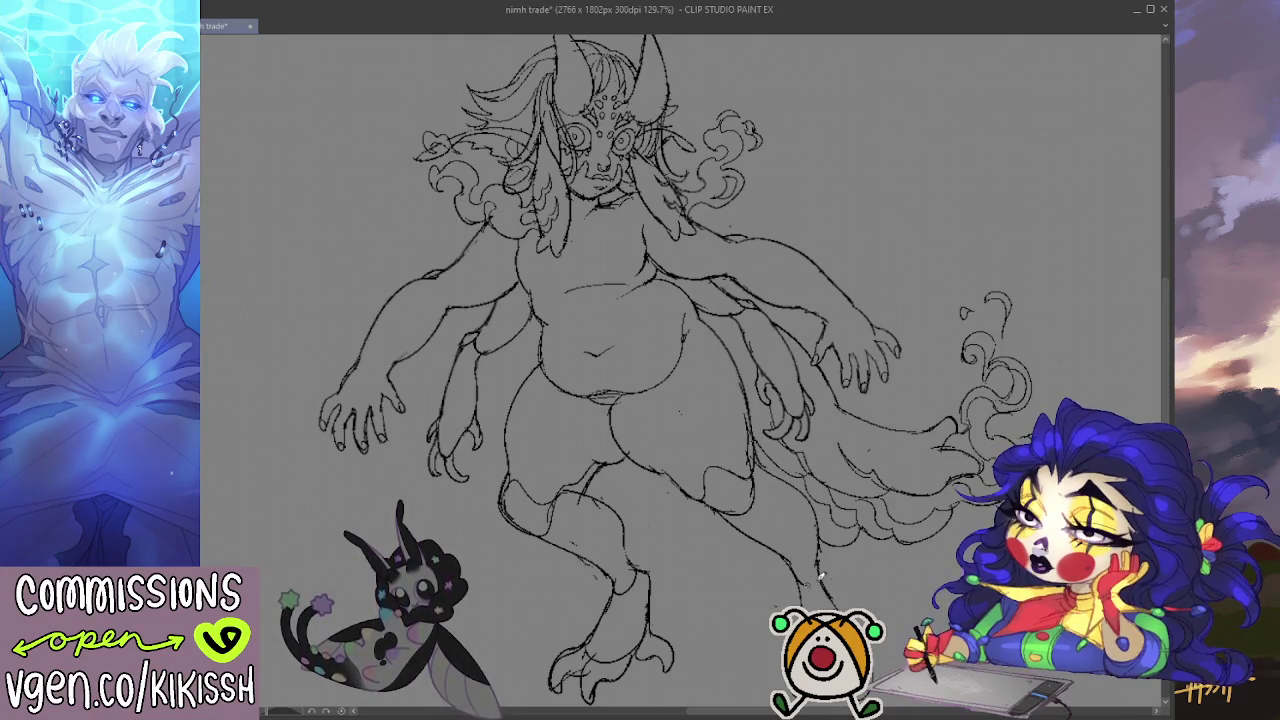
left_click_drag(853, 394, 857, 393)
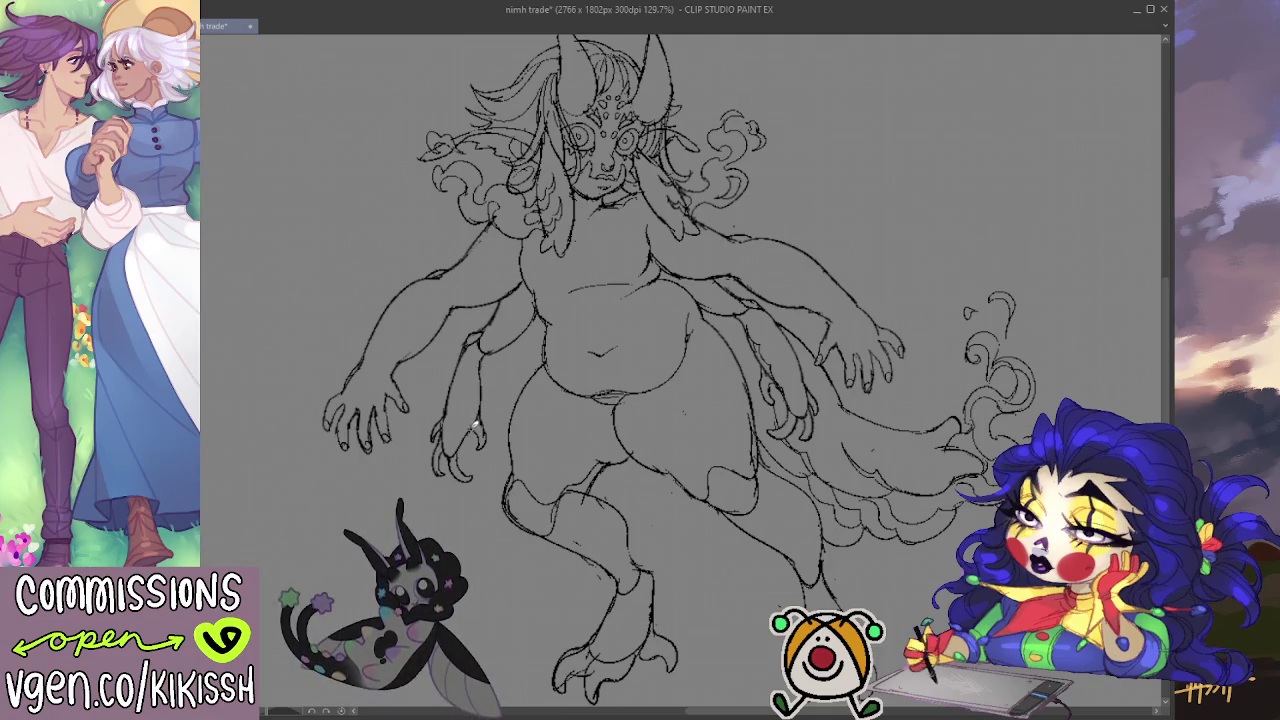
mouse_move(863, 300)
left_mouse_down()
mouse_move(860, 220)
mouse_move(824, 200)
left_mouse_up()
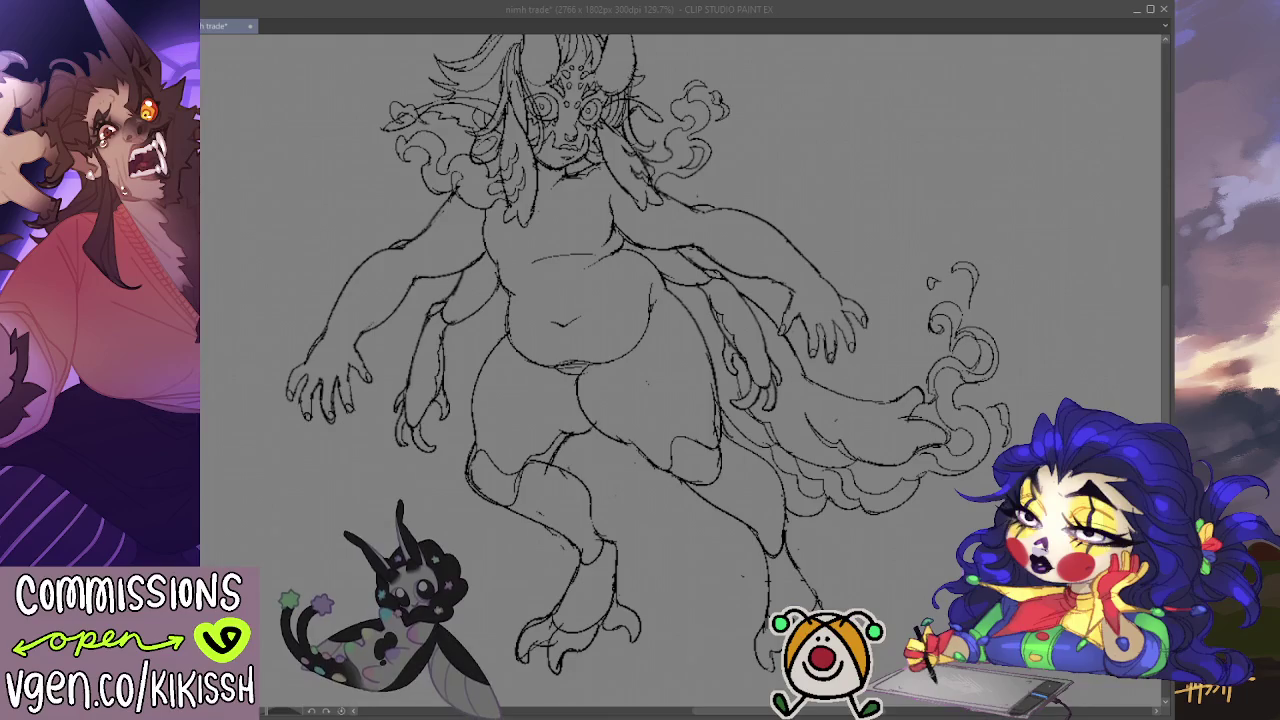
left_click_drag(948, 543, 953, 547)
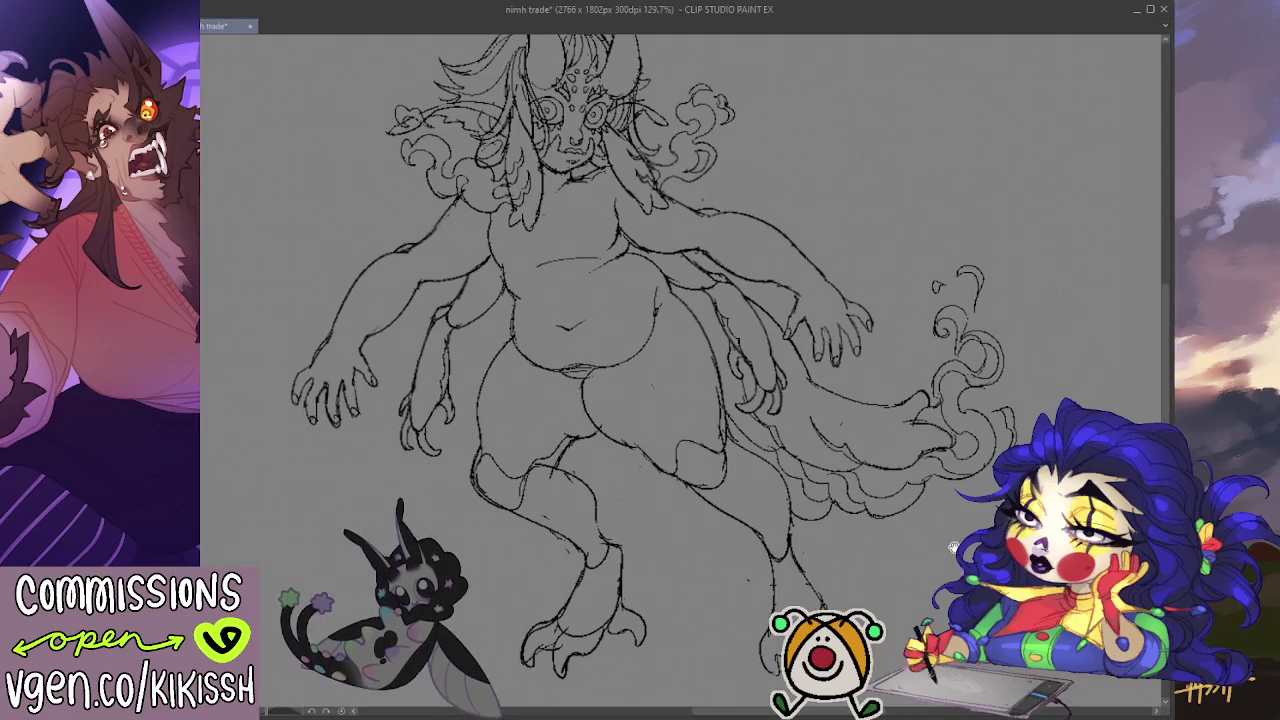
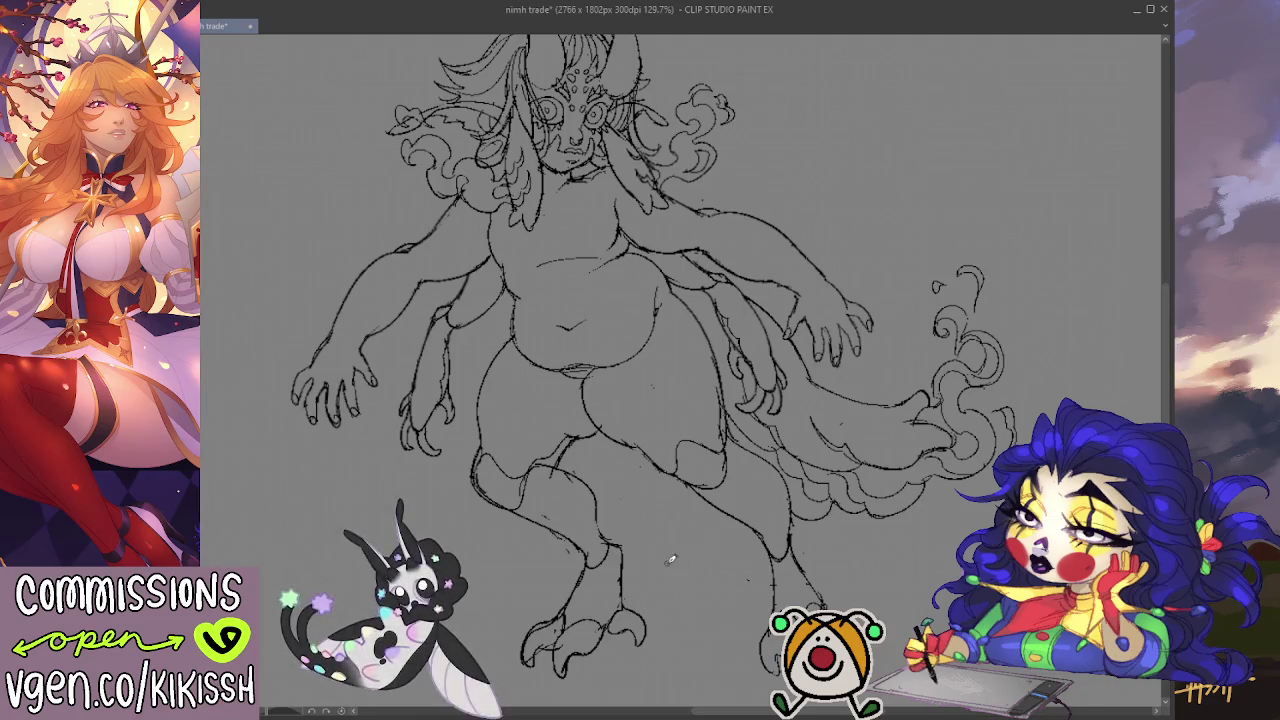
Step: Try a short extra stroke along the creature's right shoulder, then undo it
scroll(692, 567, "up", 1)
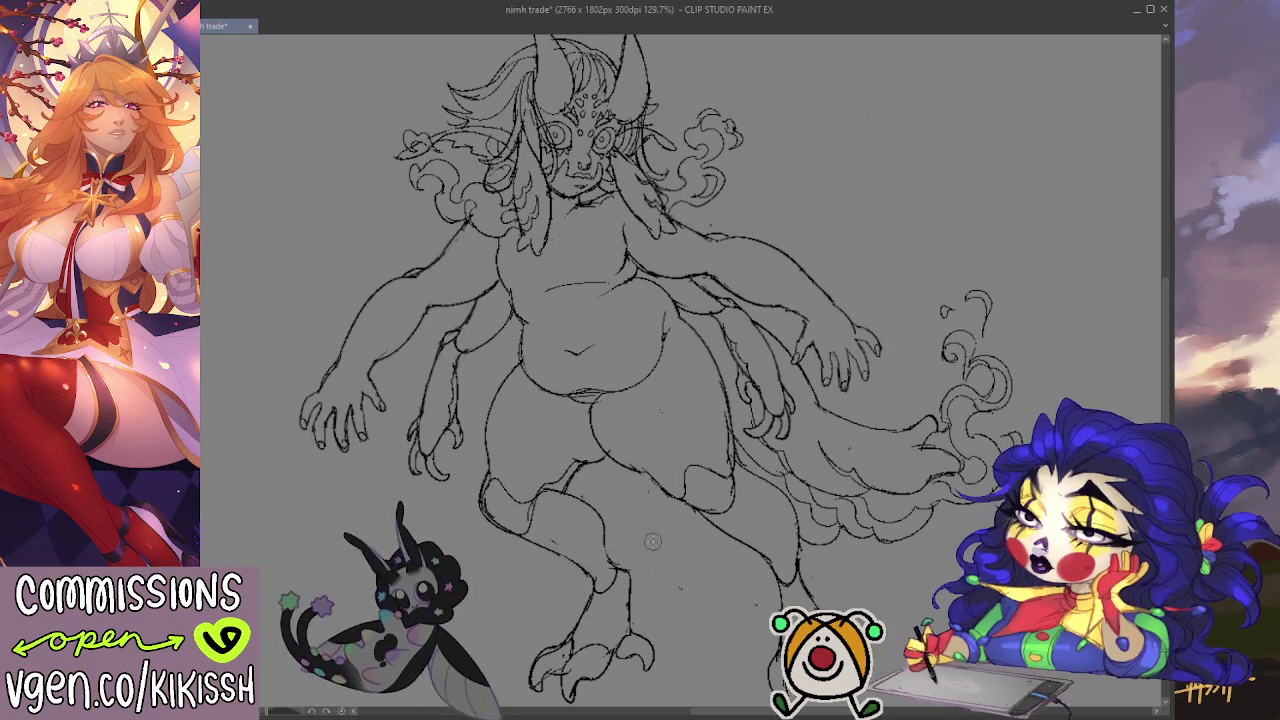
left_click_drag(652, 541, 755, 540)
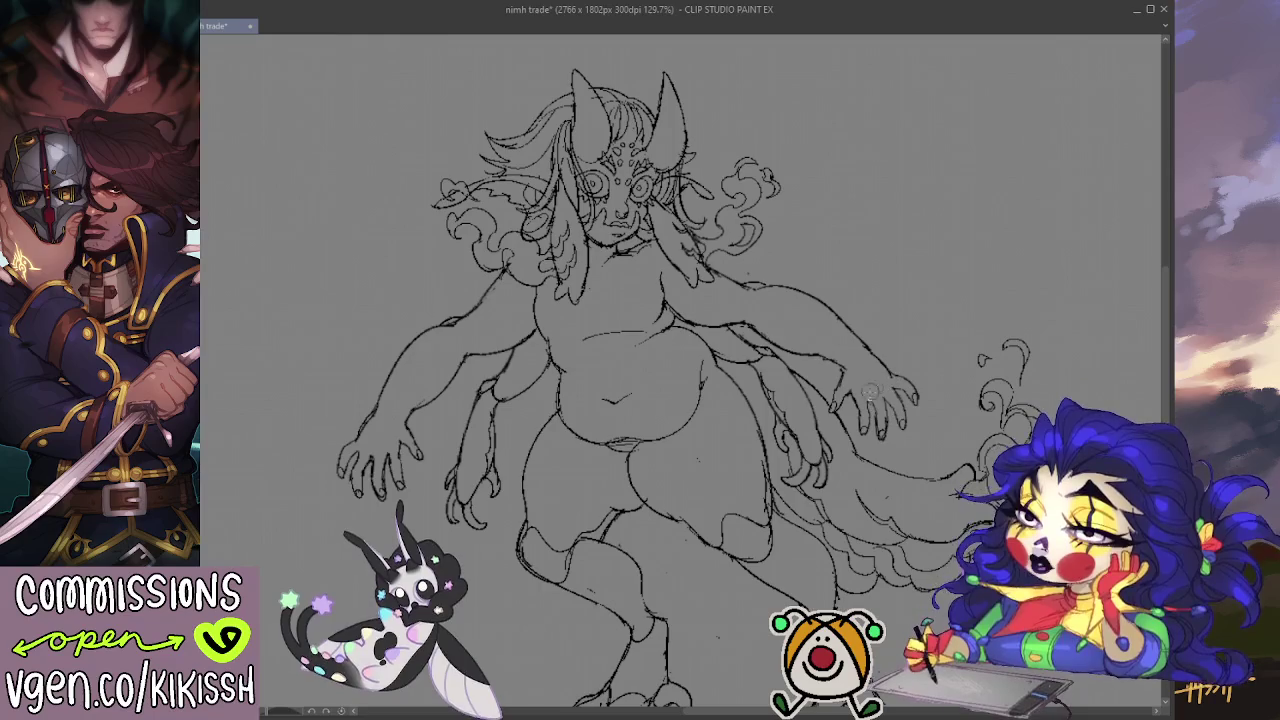
left_click_drag(385, 425, 419, 413)
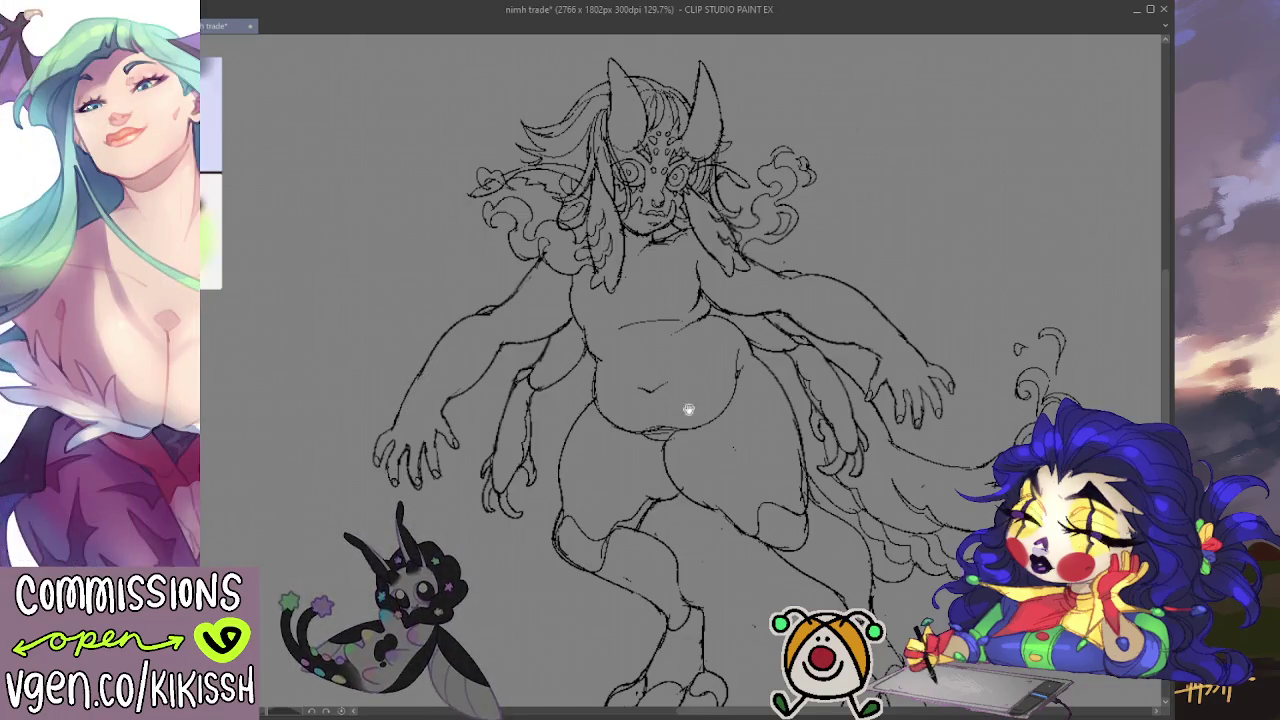
left_click_drag(680, 403, 647, 400)
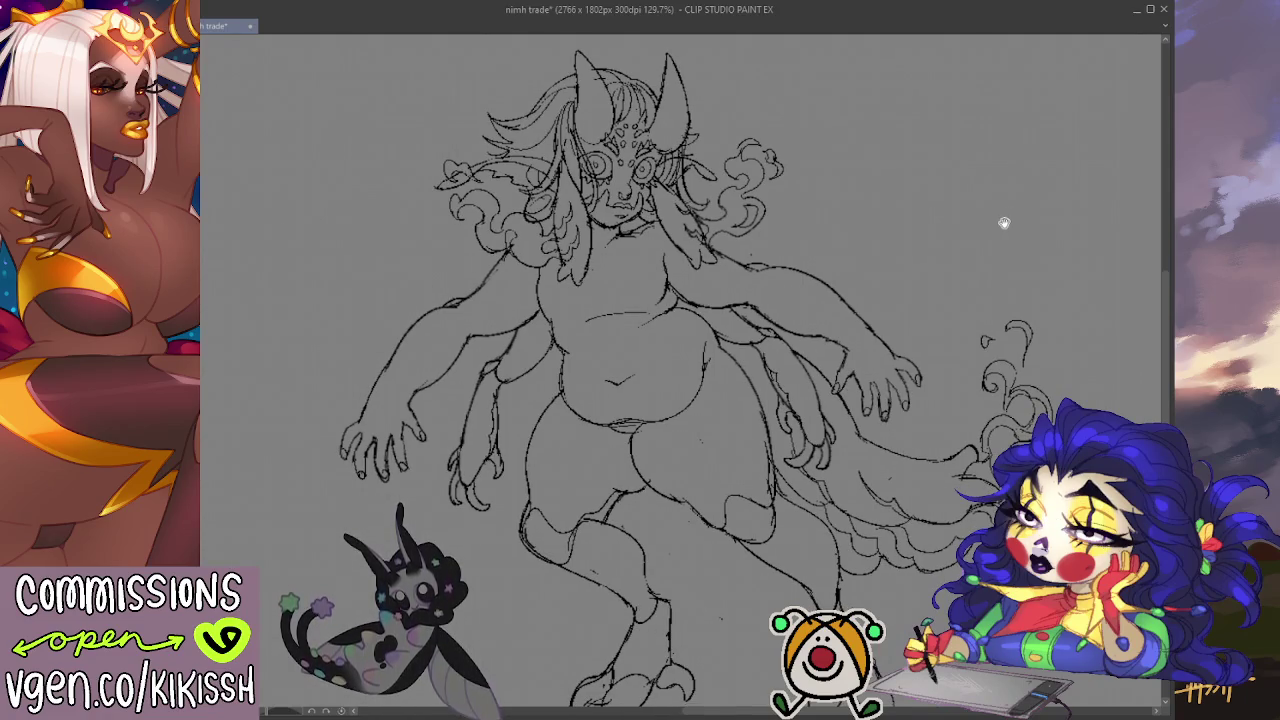
key("ctrl+z")
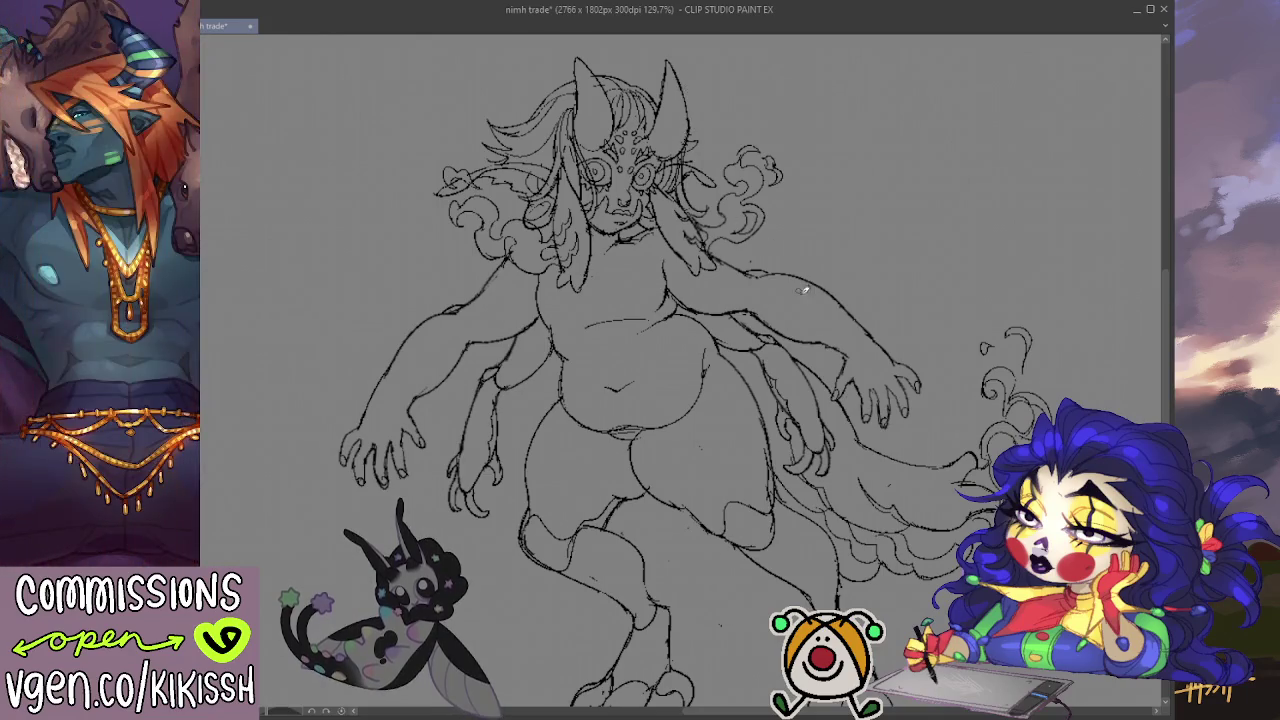
left_click_drag(811, 265, 835, 288)
key("ctrl+z")
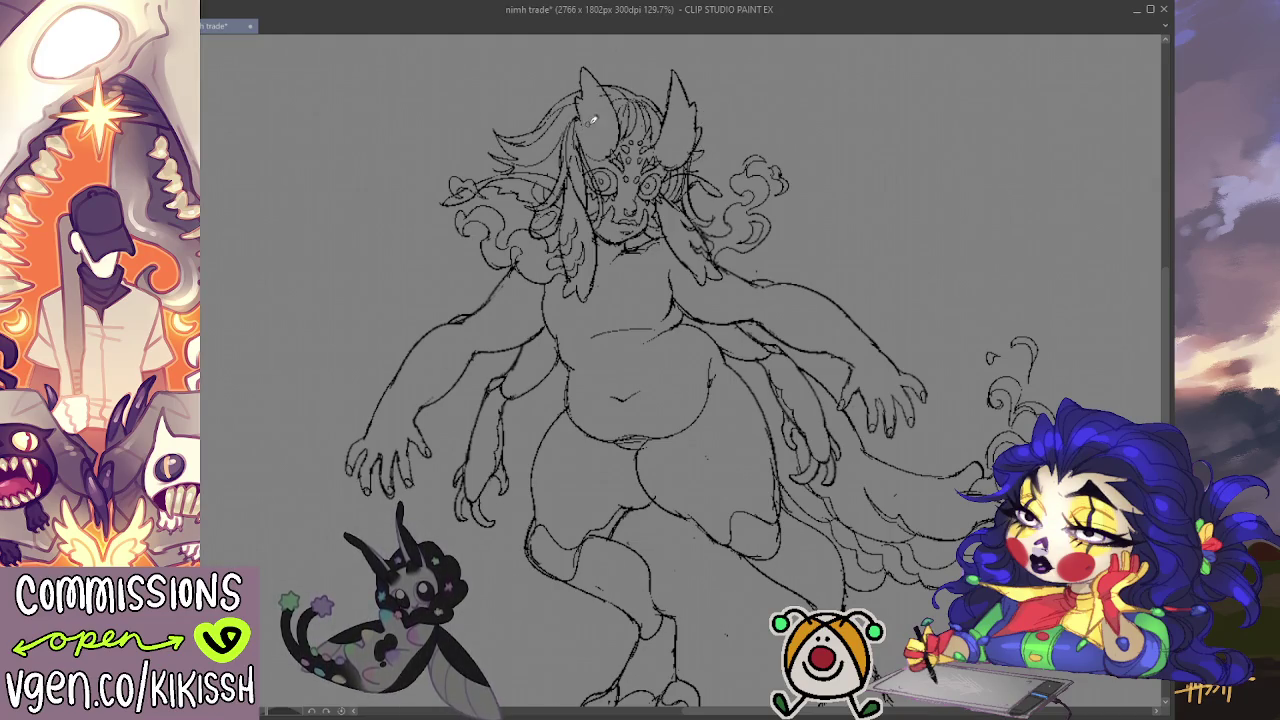
Step: Mirror the canvas with H to check the drawing, then flip it back to normal
key("h")
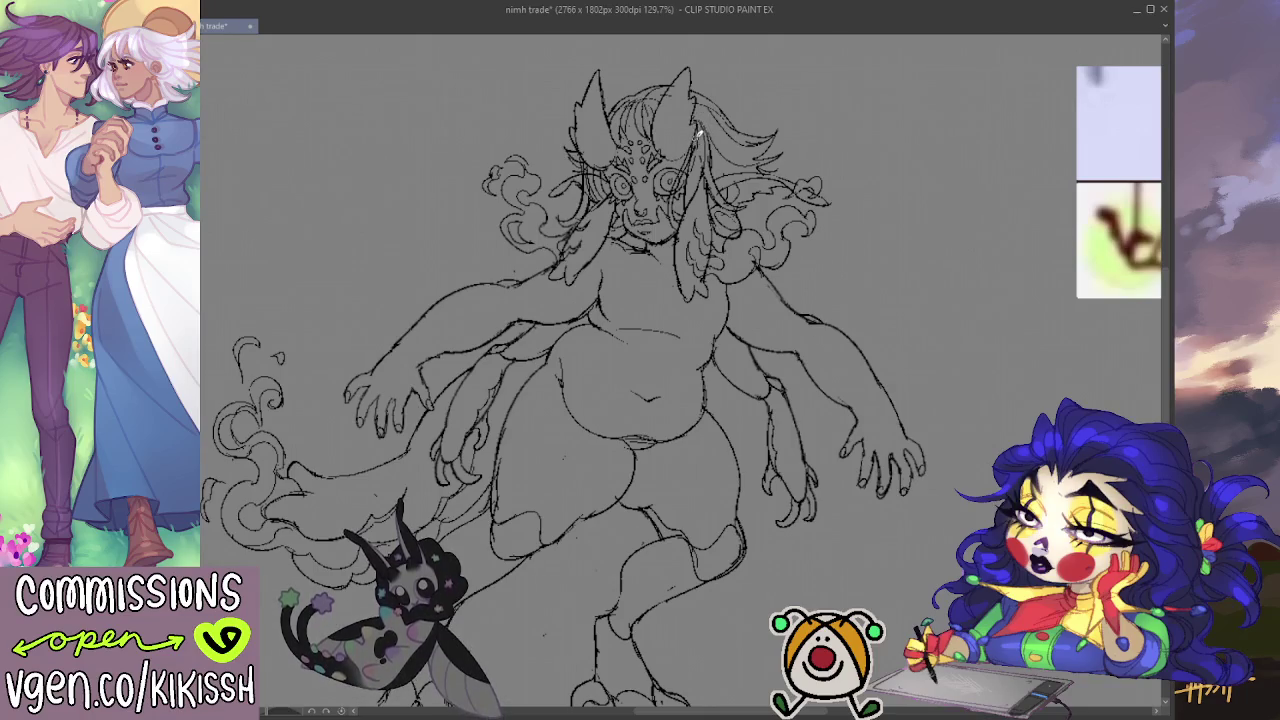
key("h")
scroll(808, 366, "down", 1)
scroll(808, 366, "down", 2)
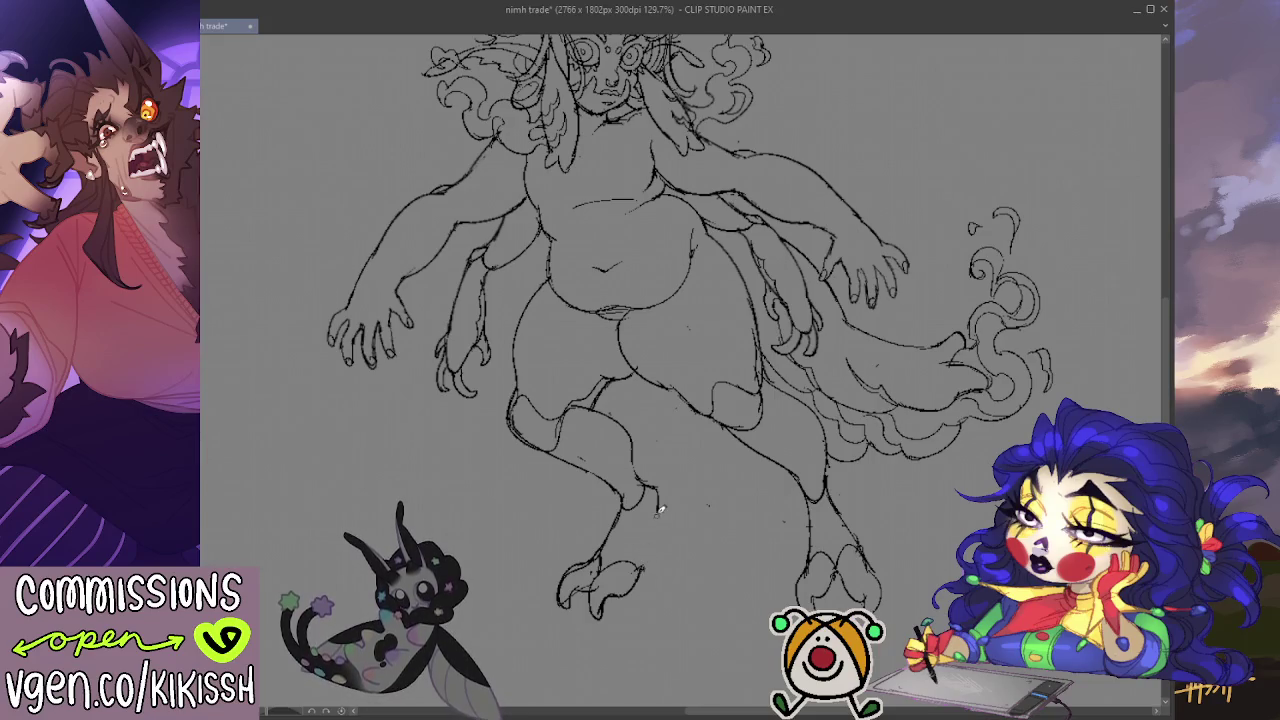
Step: Draw over the left foot's ankle, then erase and redraw its curved toe lines
left_click_drag(657, 516, 644, 566)
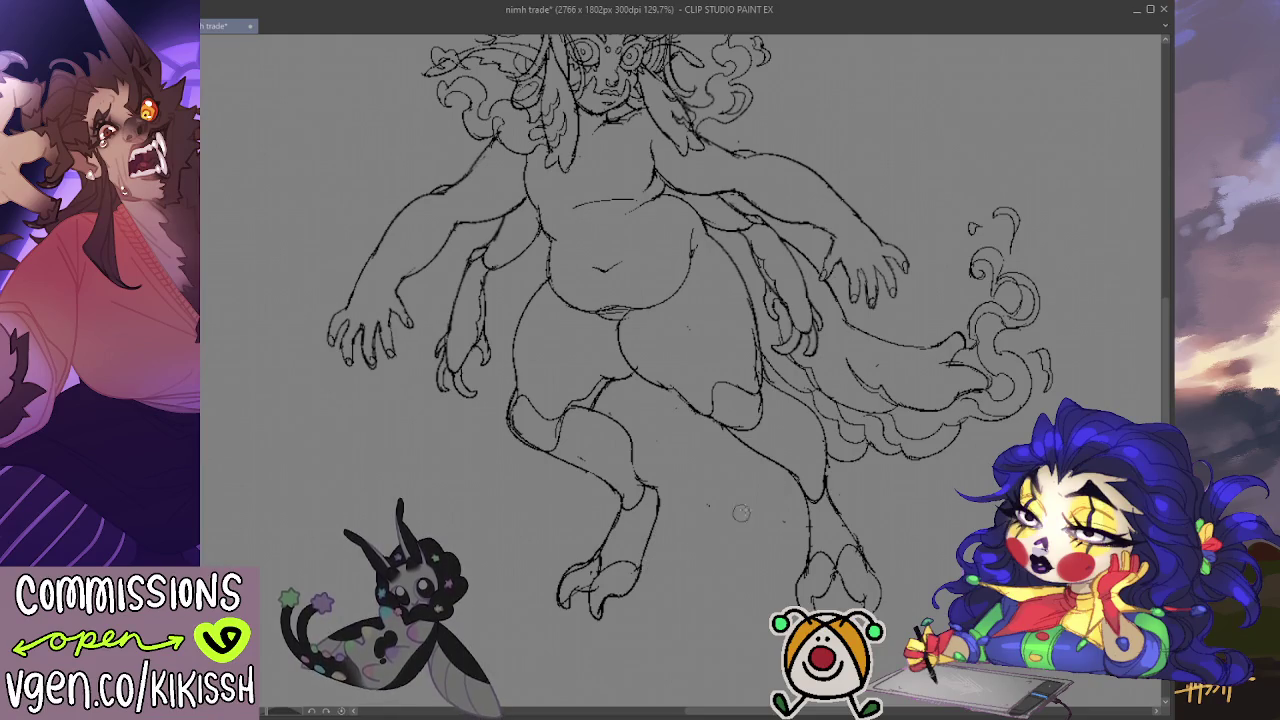
left_click_drag(798, 481, 806, 469)
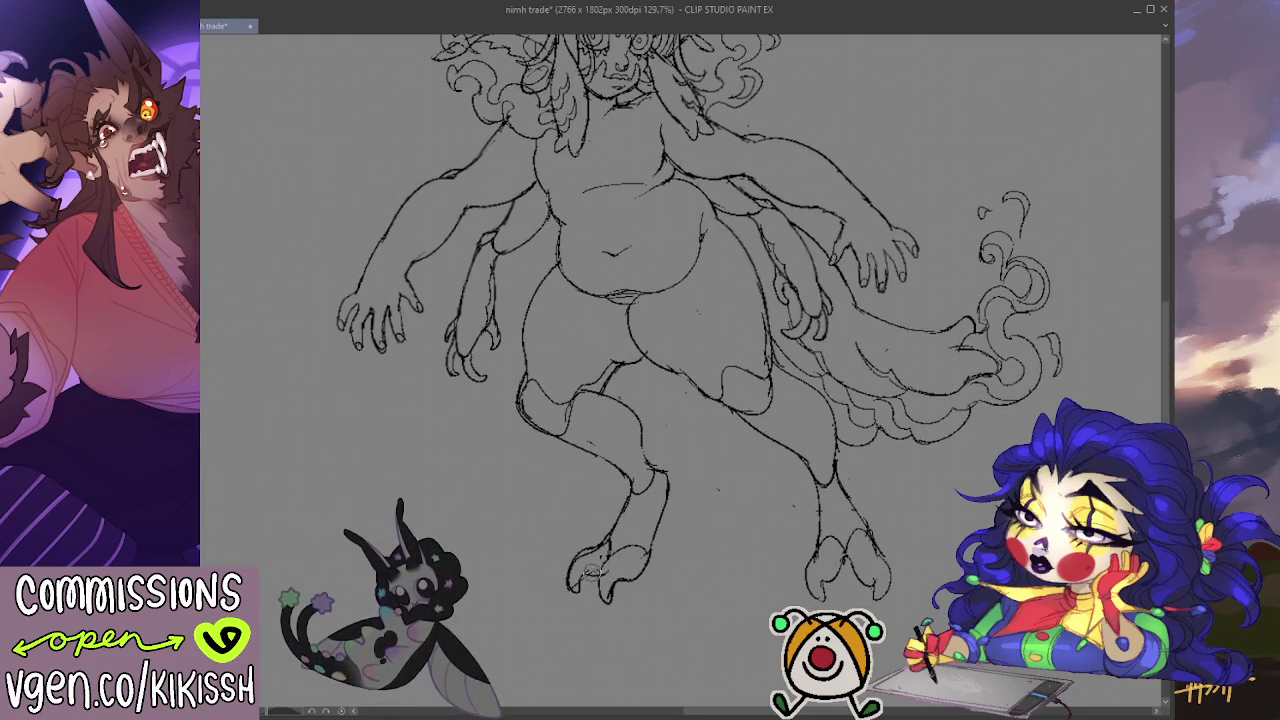
mouse_move(575, 590)
left_mouse_down()
mouse_move(570, 578)
mouse_move(600, 550)
mouse_move(568, 580)
left_mouse_up()
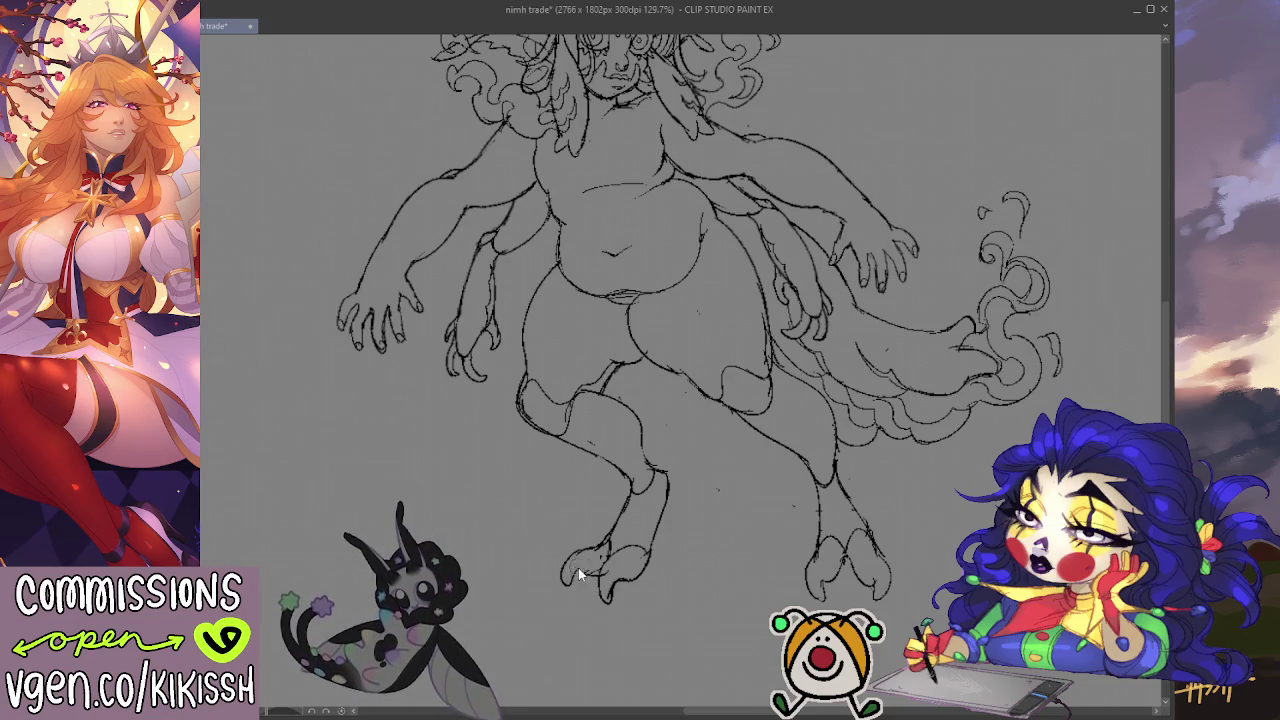
left_click_drag(602, 542, 562, 578)
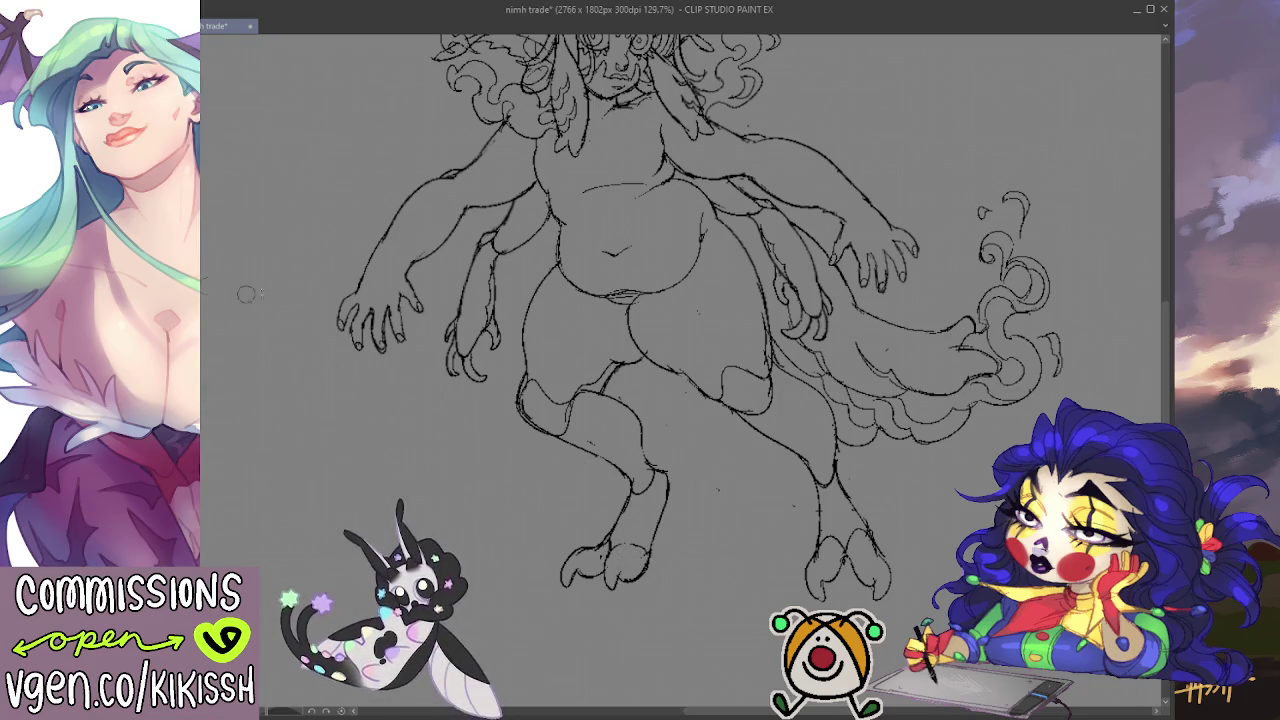
scroll(227, 291, "up", 3)
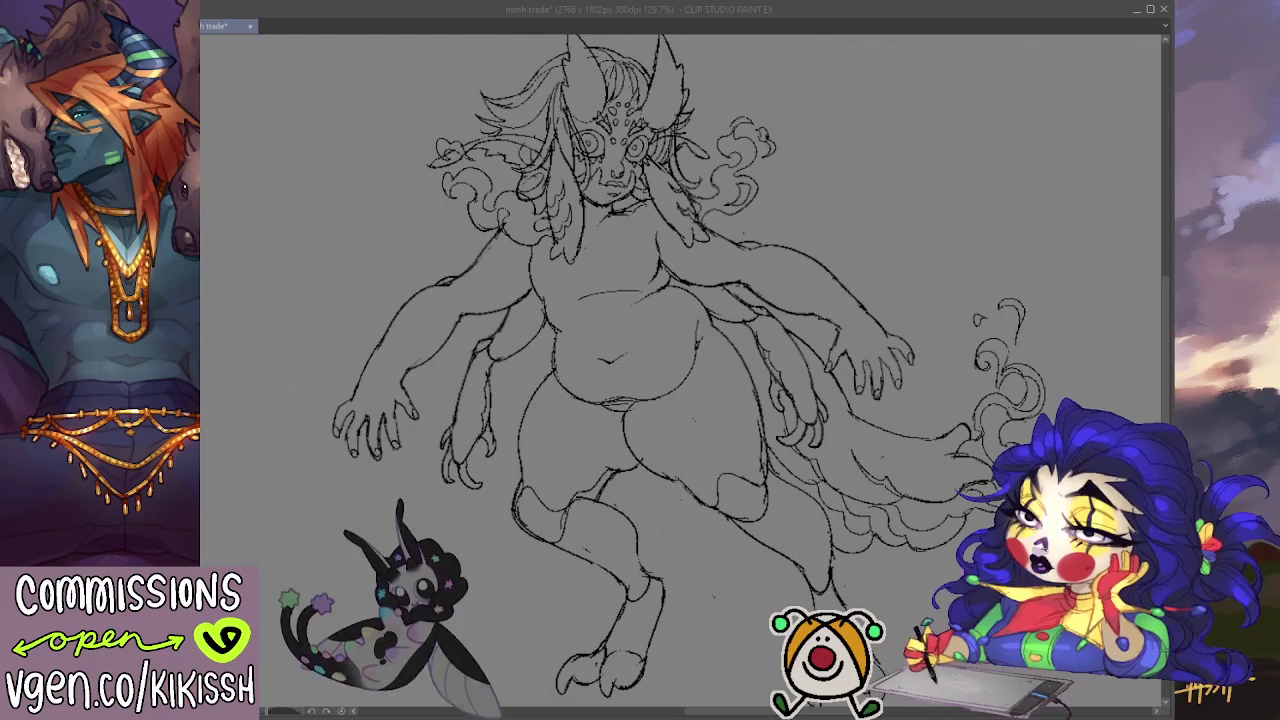
key("alt+Tab")
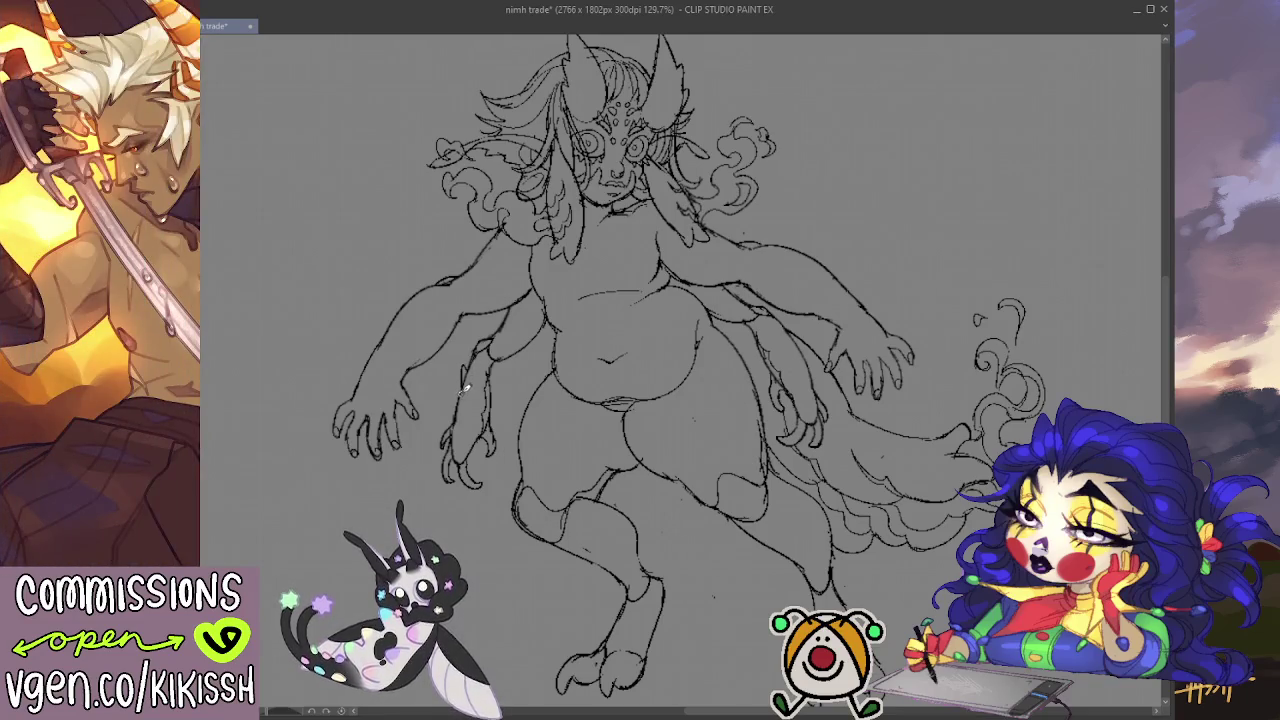
Step: Add a short pen stroke beside the creature's lower left hand
left_click_drag(457, 396, 467, 412)
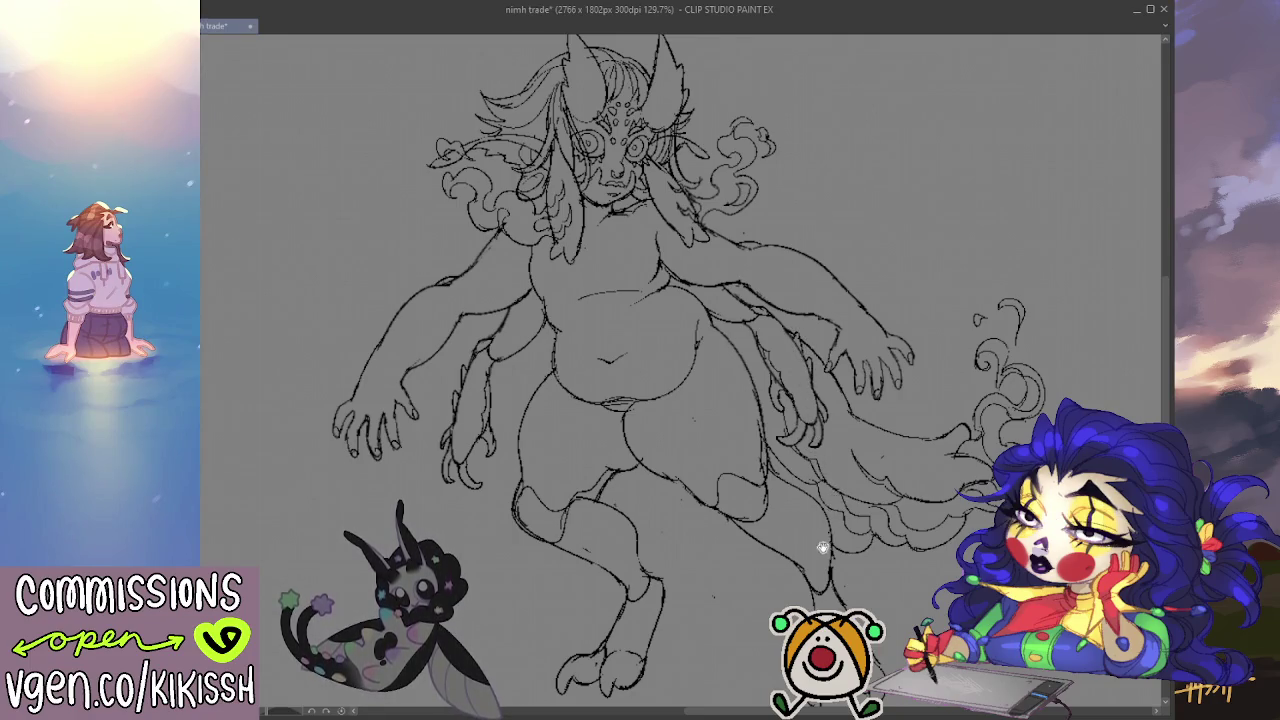
left_click_drag(826, 500, 814, 498)
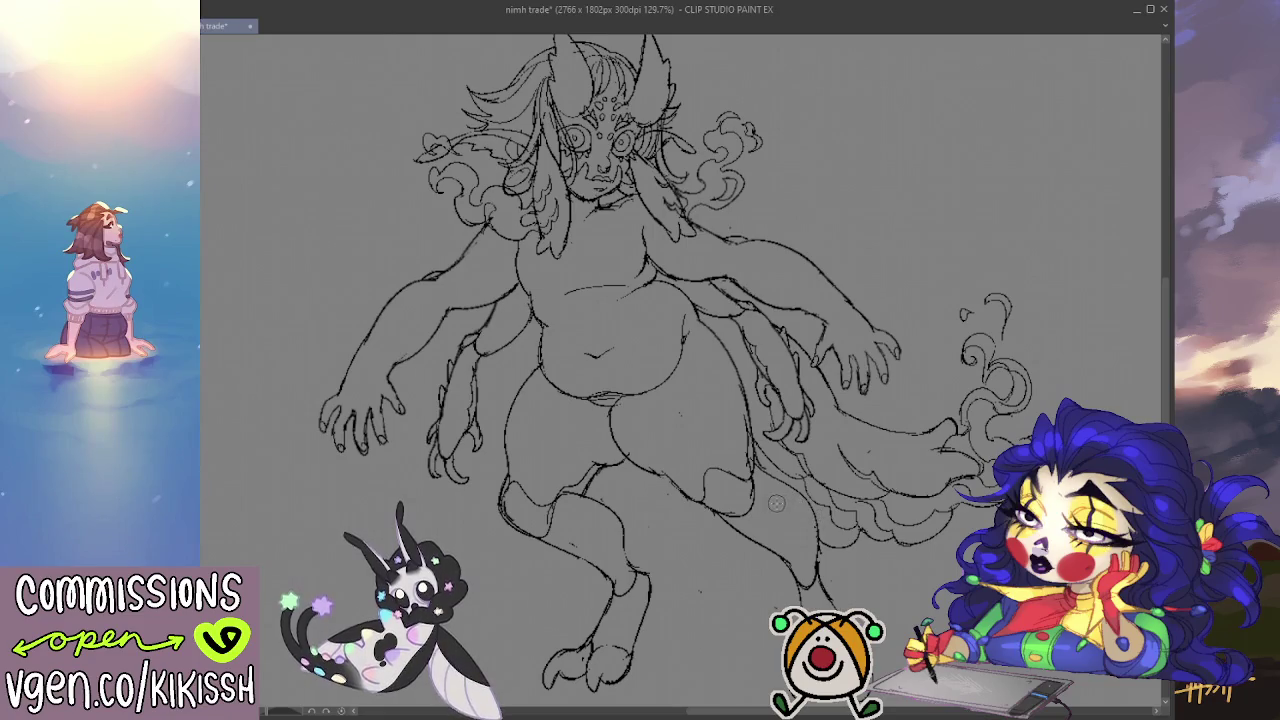
mouse_move(768, 460)
left_mouse_down()
mouse_move(790, 464)
mouse_move(804, 424)
left_mouse_up()
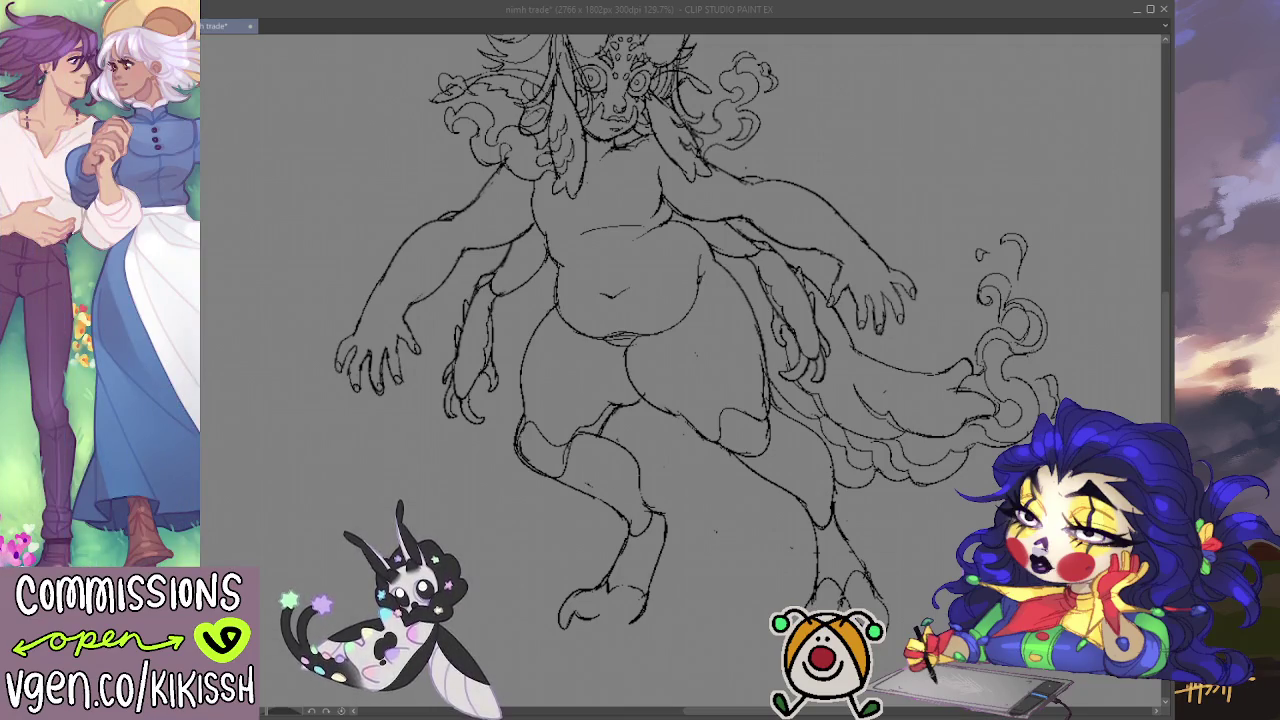
Step: Ink a curved line on the foot's left side, then mirror the canvas to check proportions
key("alt+Tab")
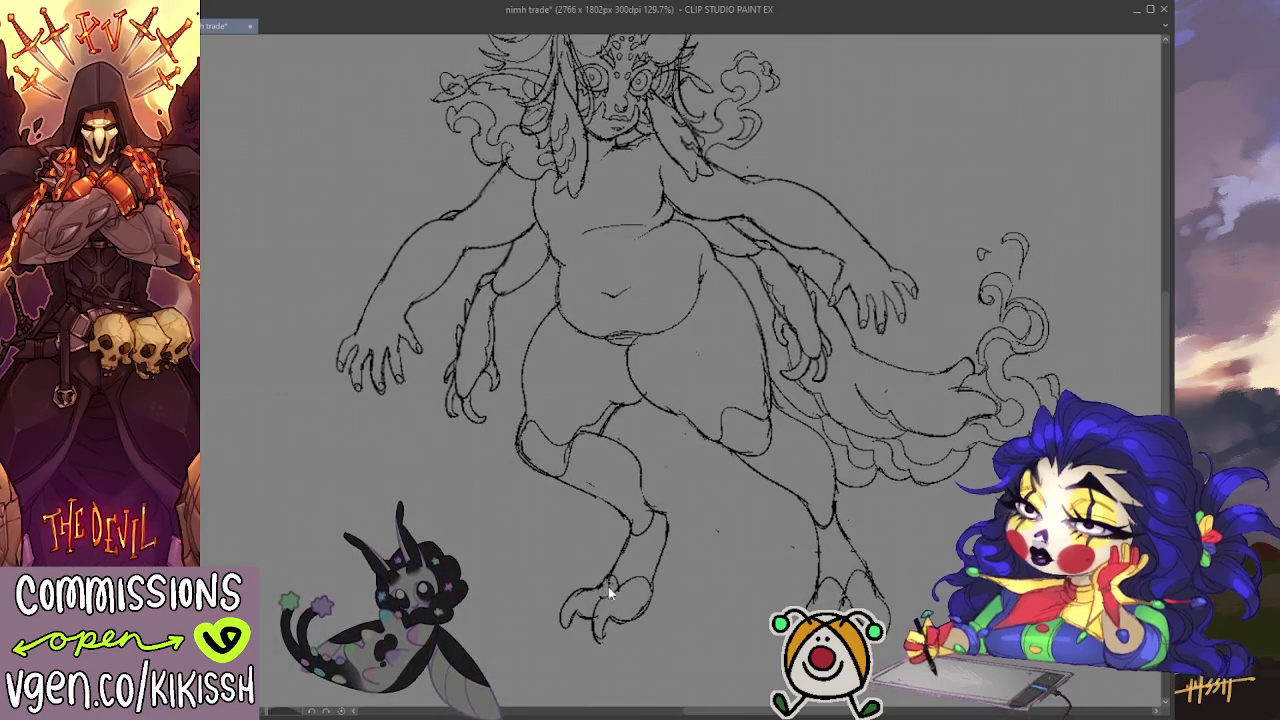
mouse_move(683, 579)
left_mouse_down()
mouse_move(701, 567)
mouse_move(592, 624)
left_mouse_up()
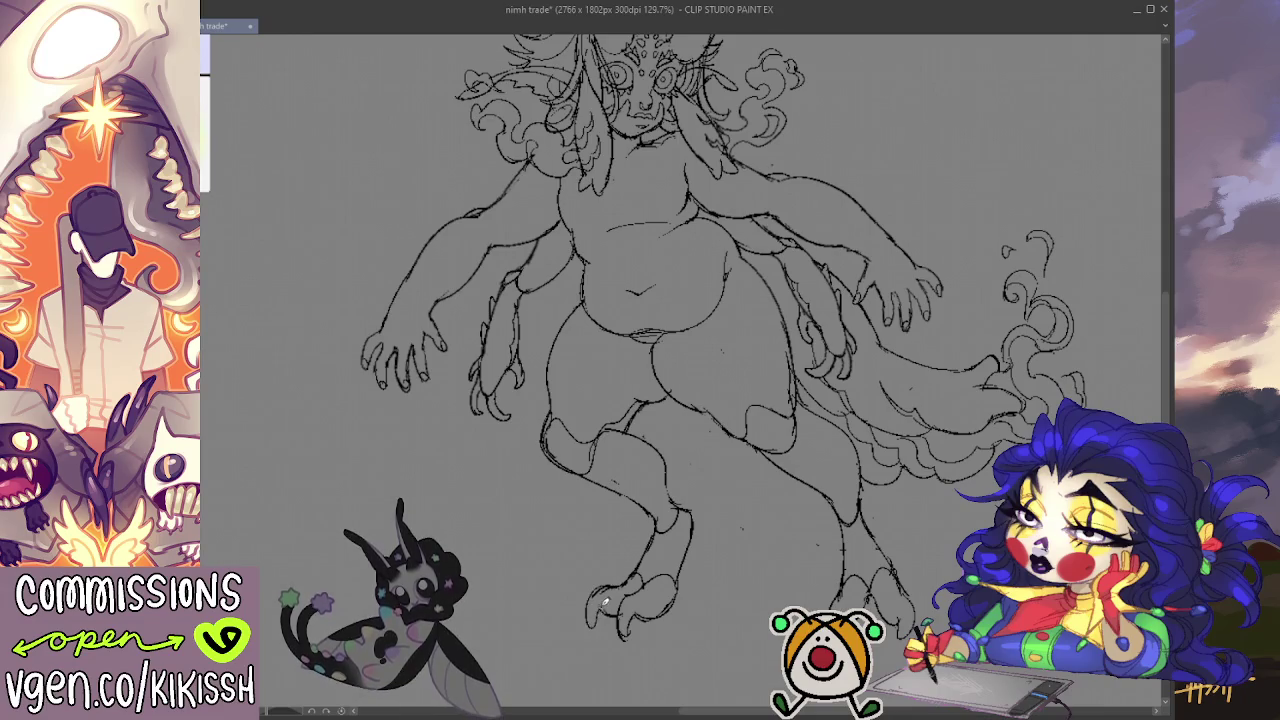
left_click_drag(588, 596, 604, 632)
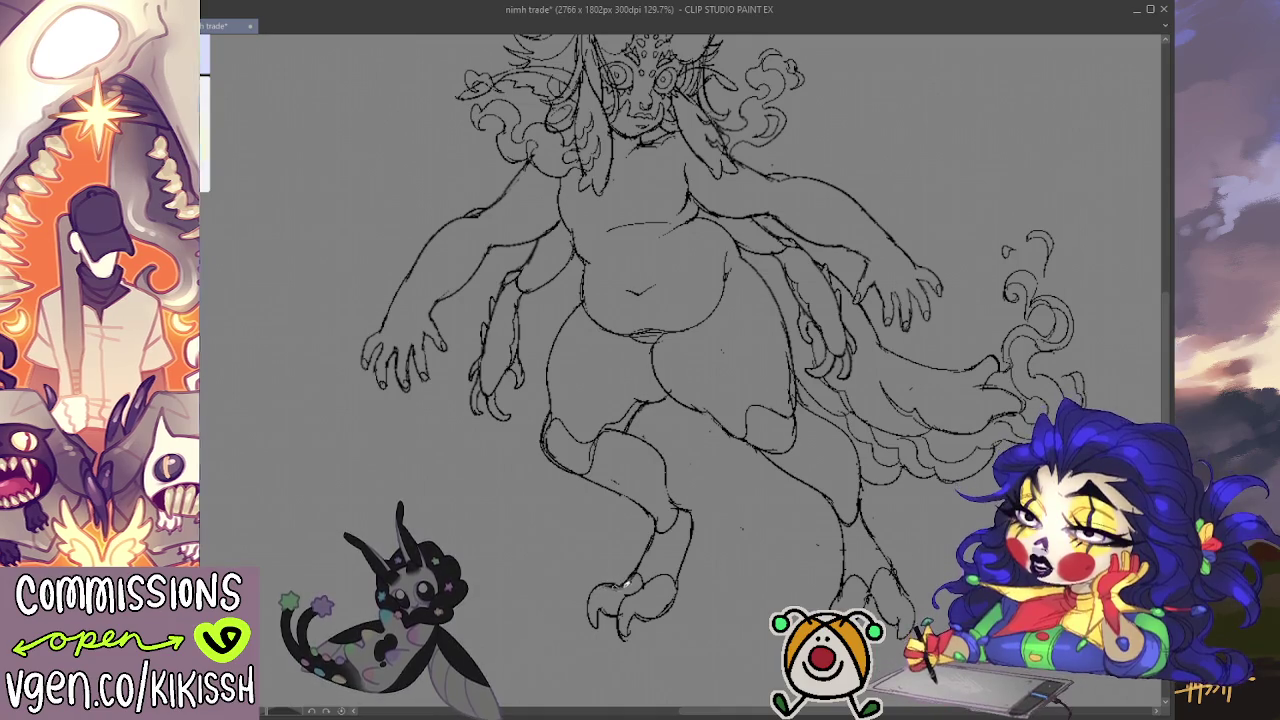
scroll(845, 545, "down", 1)
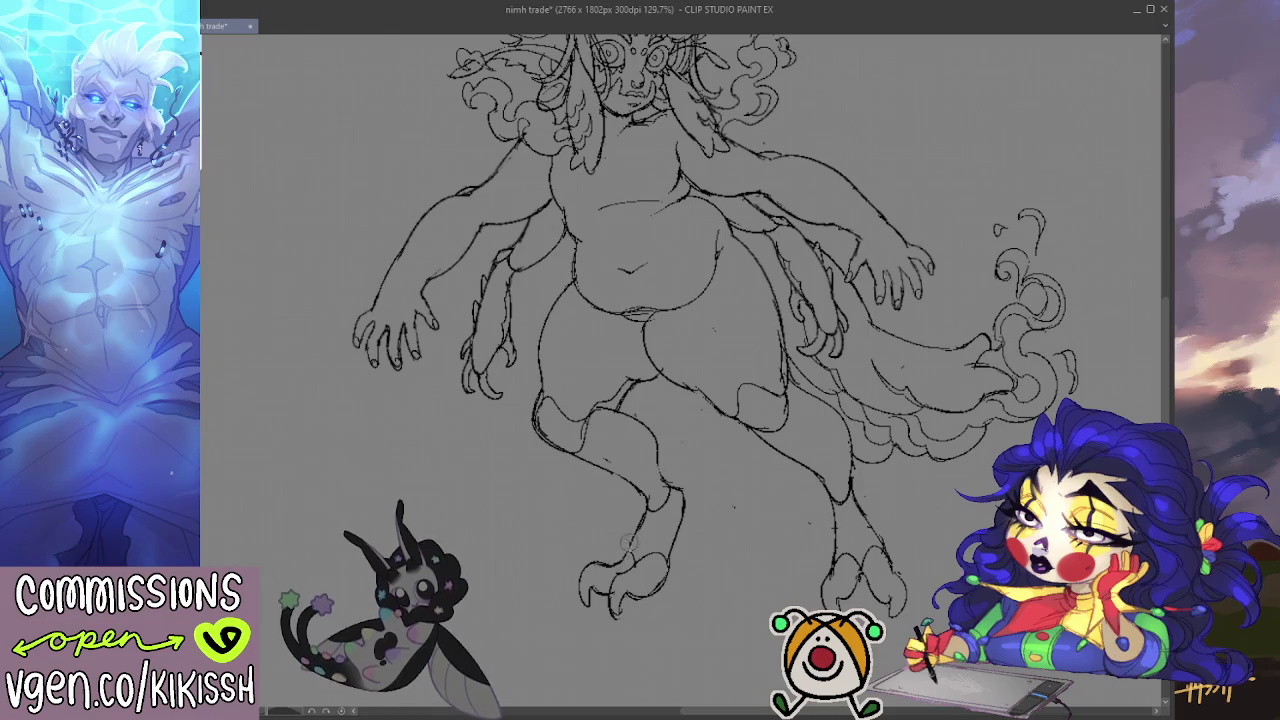
left_click_drag(663, 449, 630, 518)
scroll(630, 518, "down", 1)
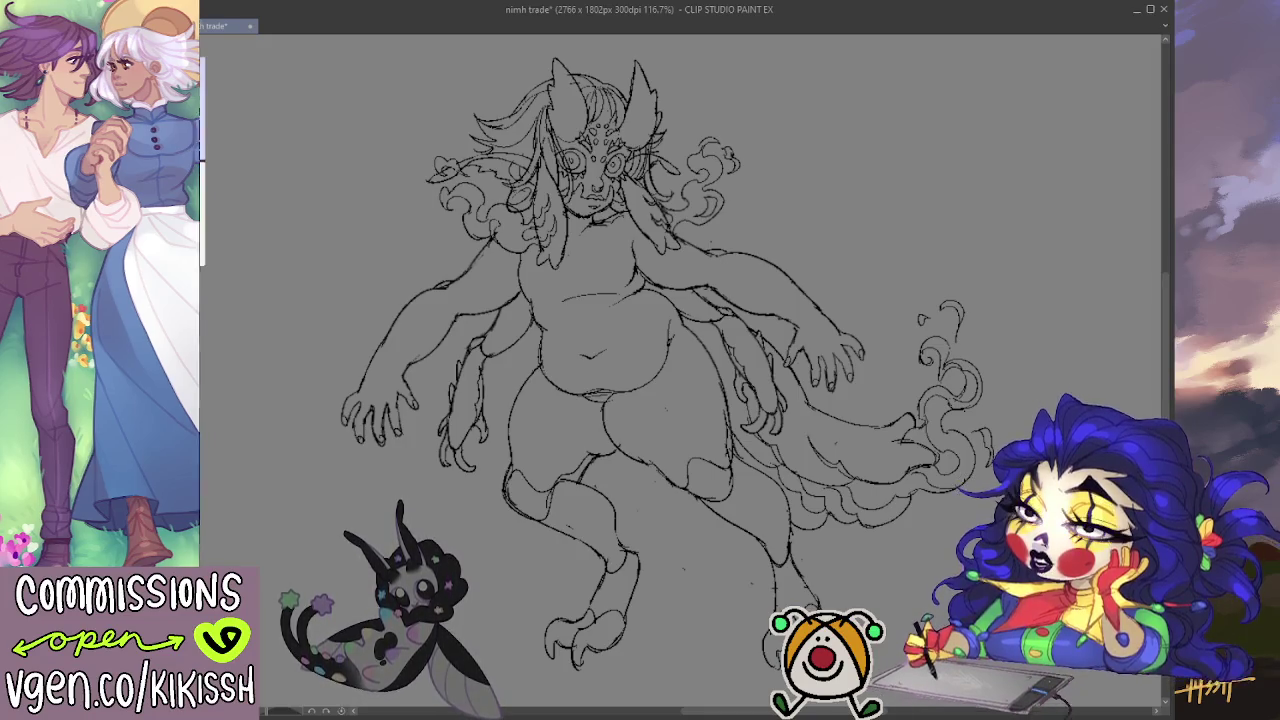
key("h")
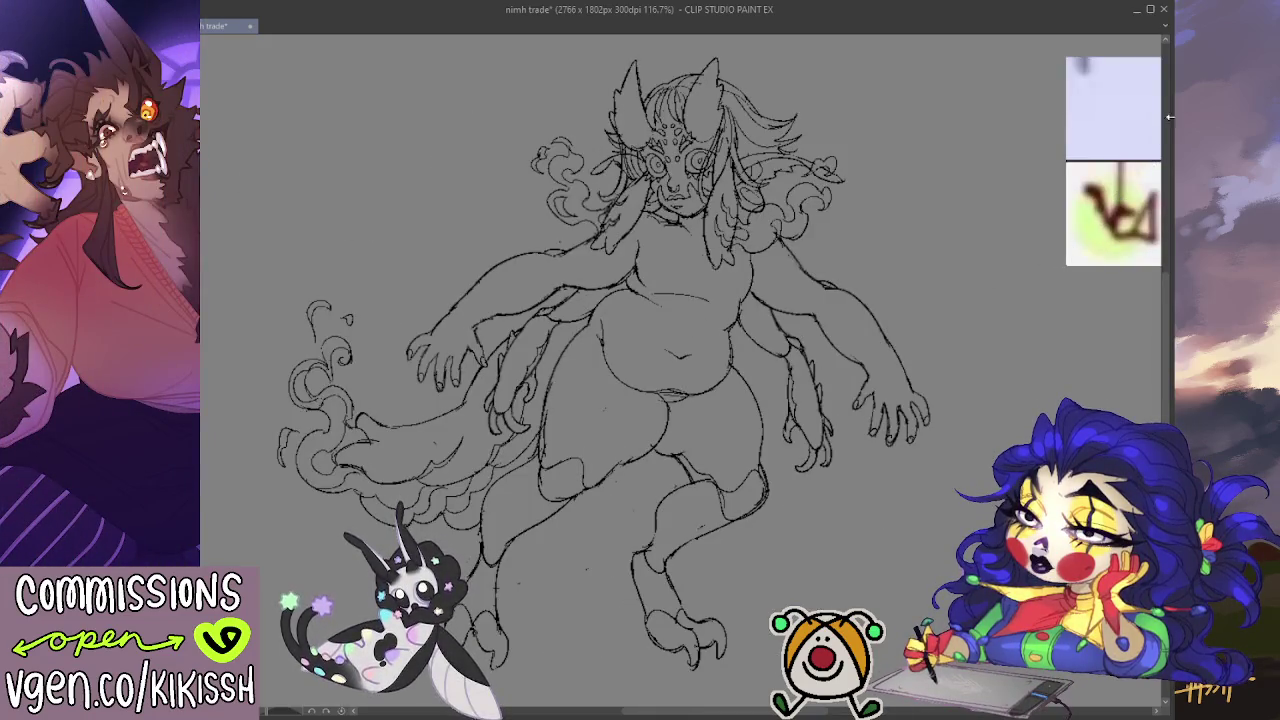
Step: Lasso the lower back leg, shift it slightly right and reshape it, then unmirror the canvas
mouse_move(658, 442)
left_mouse_down()
mouse_move(706, 688)
mouse_move(765, 395)
mouse_move(745, 370)
left_mouse_up()
left_click_drag(775, 501, 782, 524)
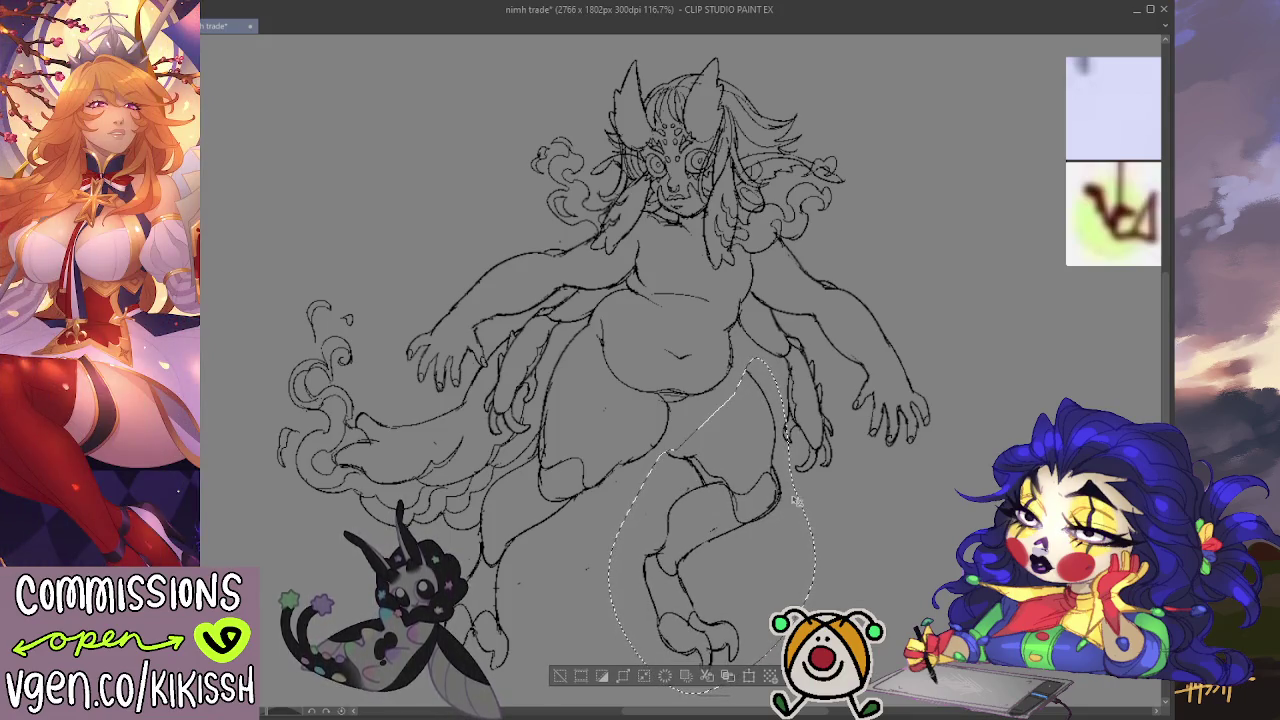
key("ctrl+d")
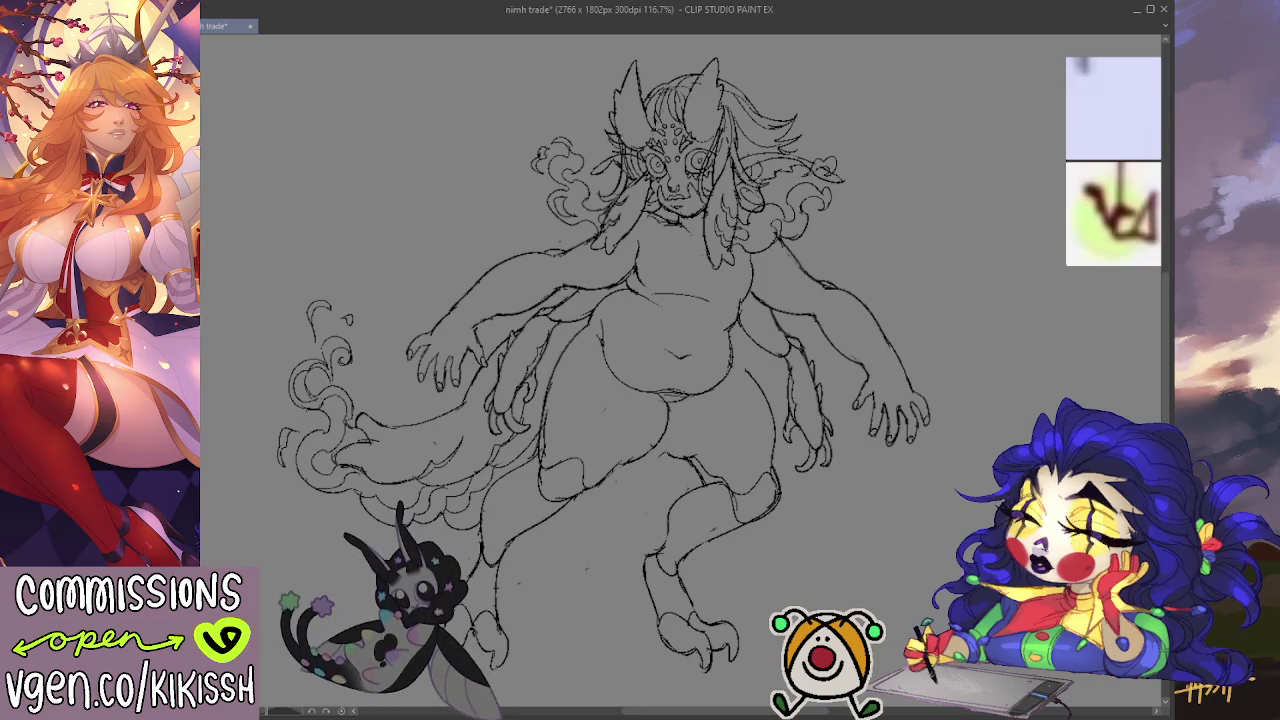
key("h")
scroll(553, 477, "up", 1)
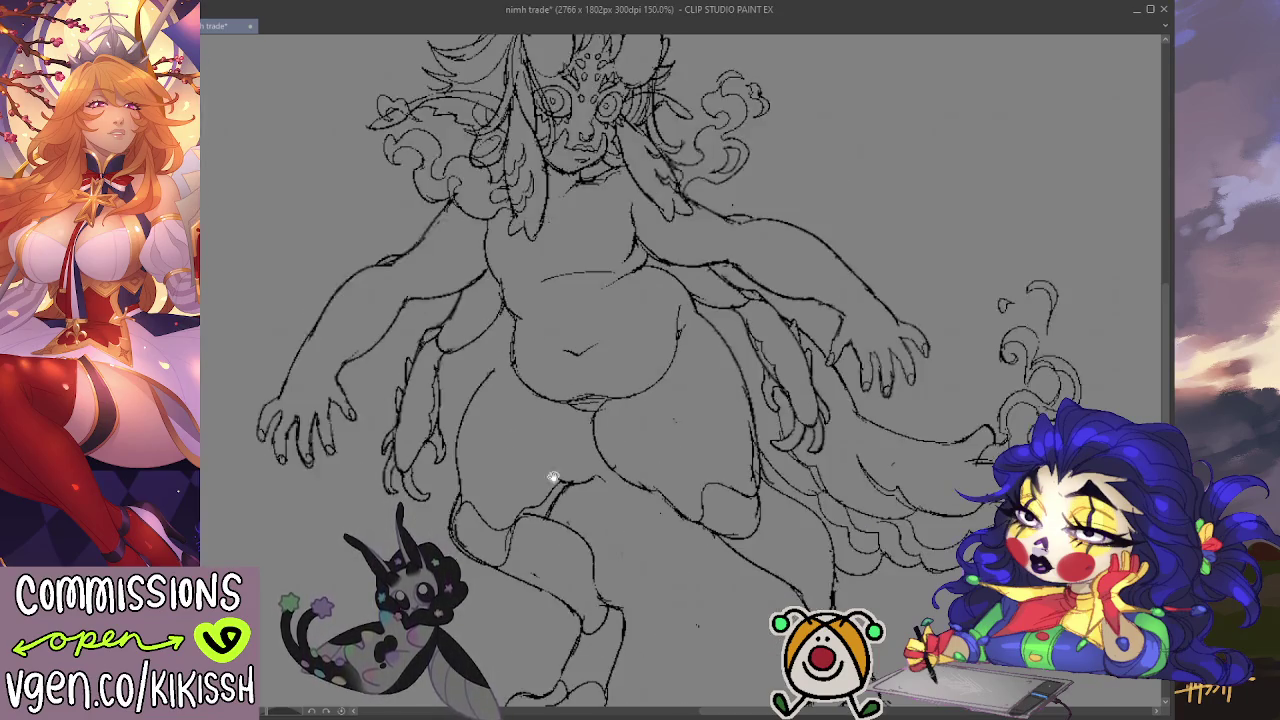
scroll(553, 477, "up", 1)
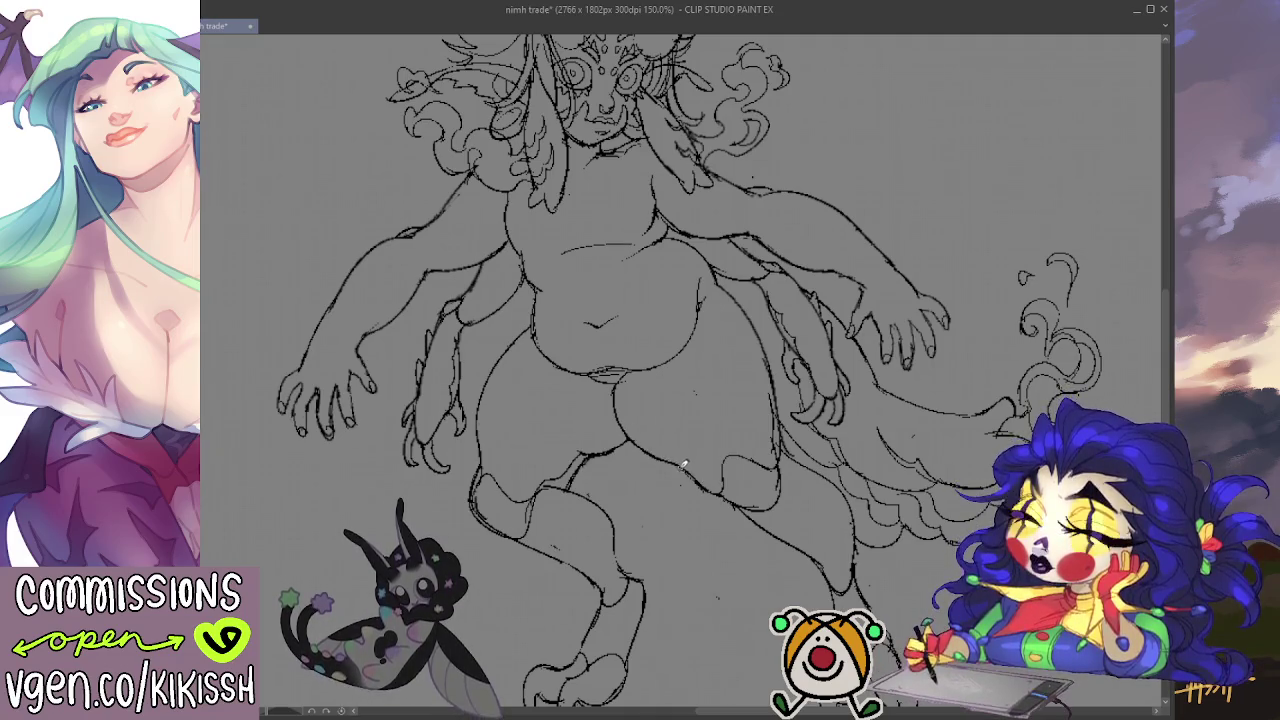
scroll(728, 357, "up", 1)
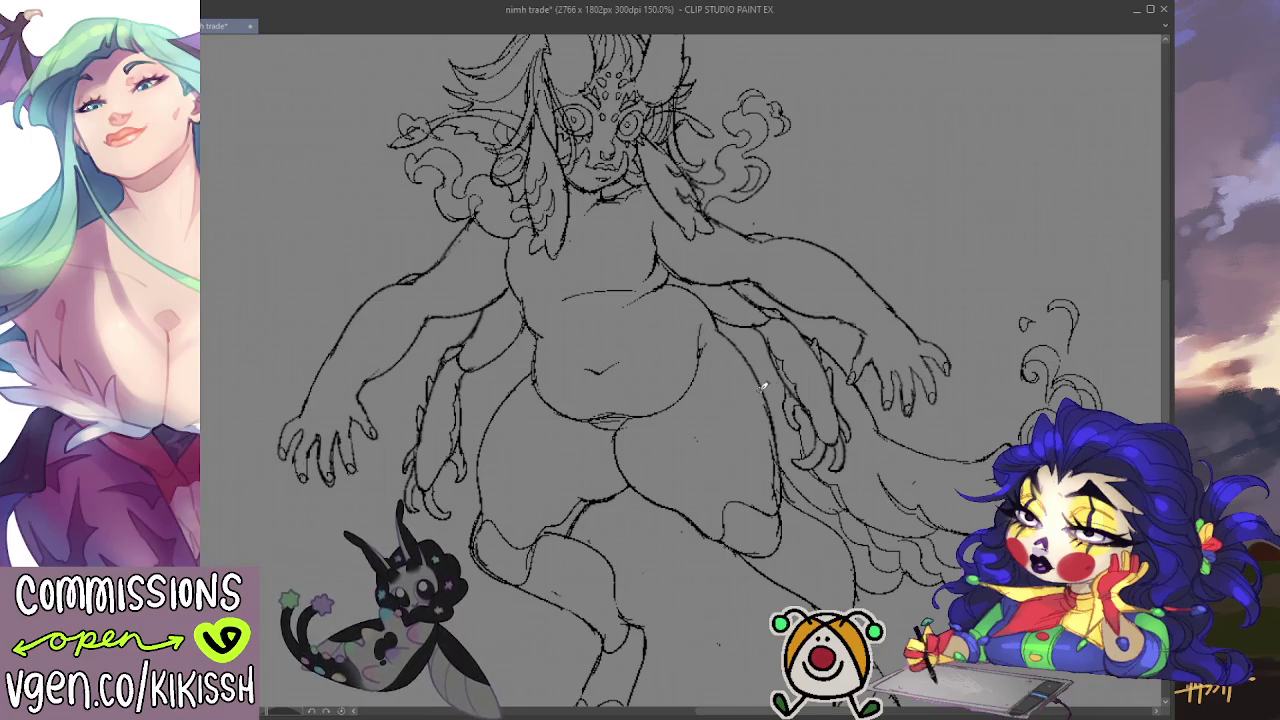
scroll(762, 386, "down", 1)
scroll(760, 383, "down", 1)
scroll(800, 360, "down", 1)
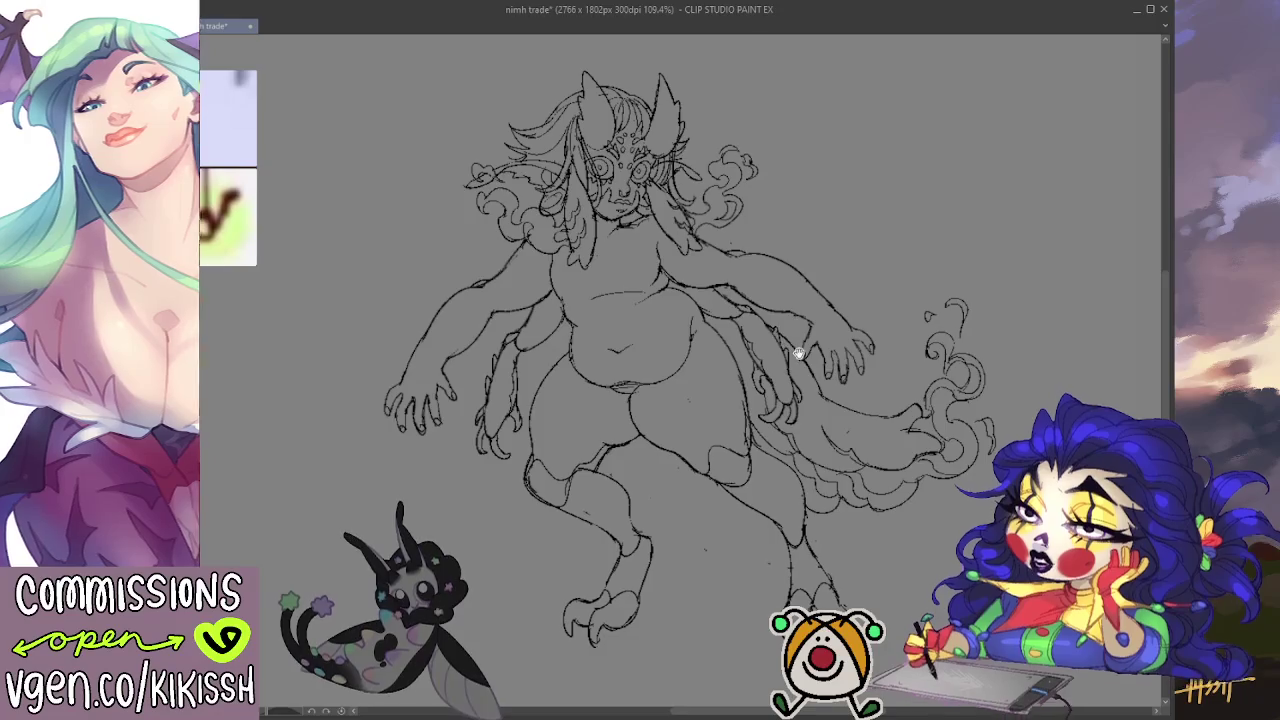
scroll(847, 326, "right", 1)
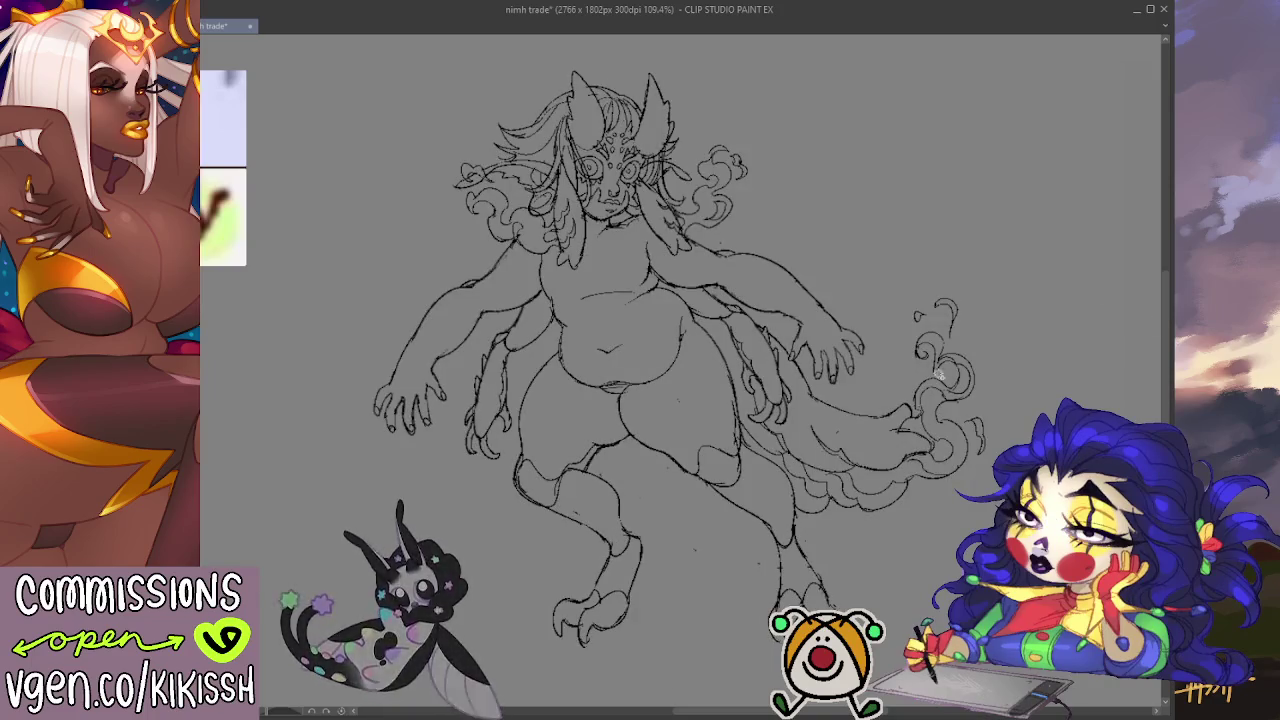
left_click(900, 405)
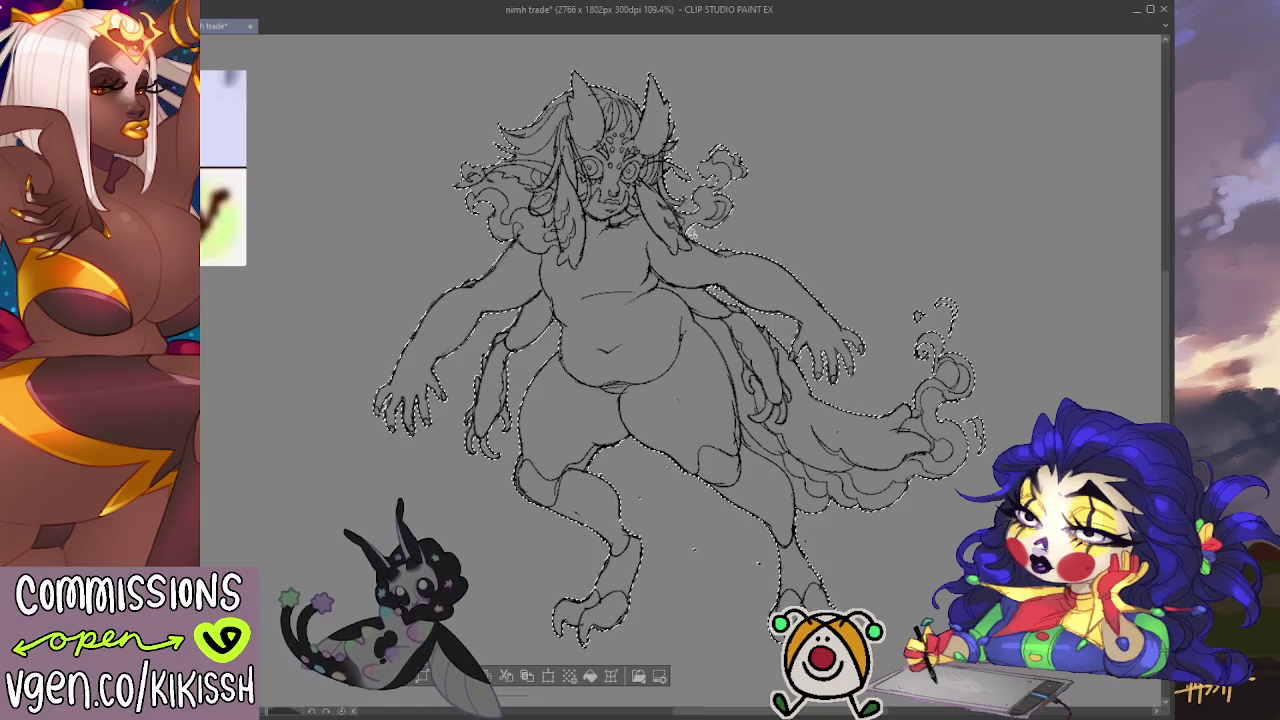
Step: Inspect the silhouette selection around the legs and tail curls, then fill it light grey
scroll(668, 240, "up", 2)
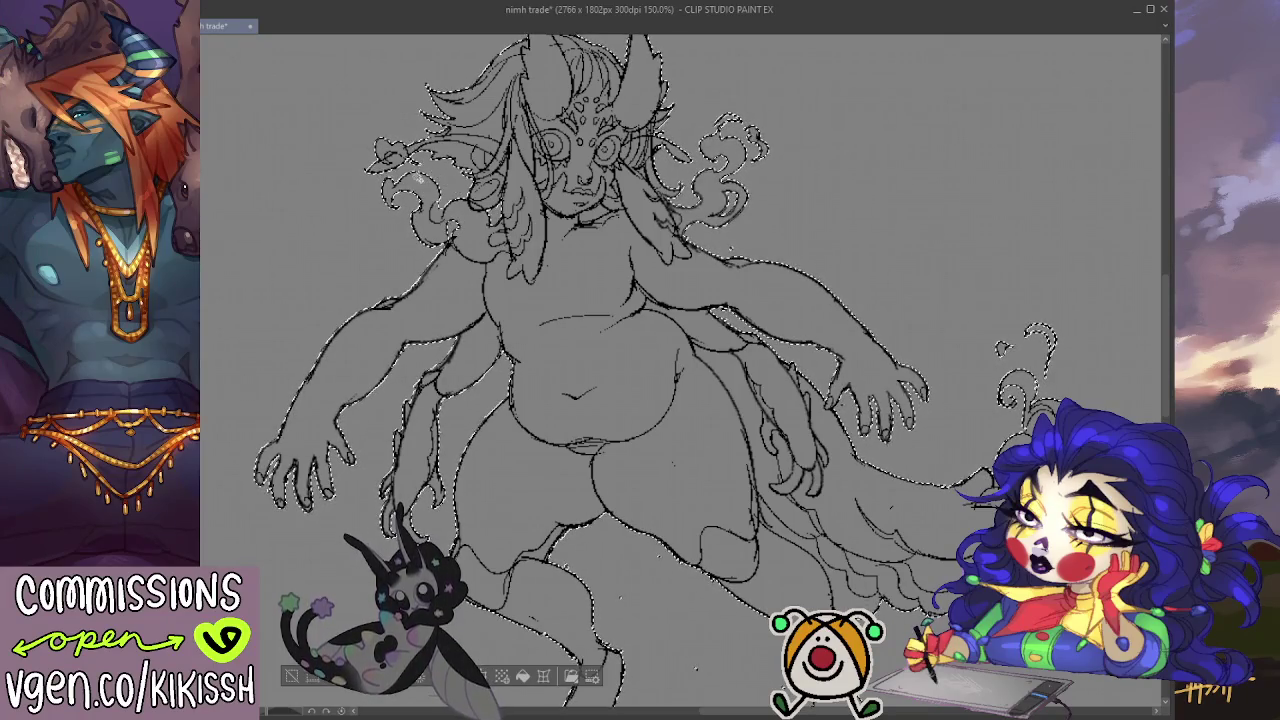
scroll(370, 145, "up", 2)
scroll(370, 145, "up", 2)
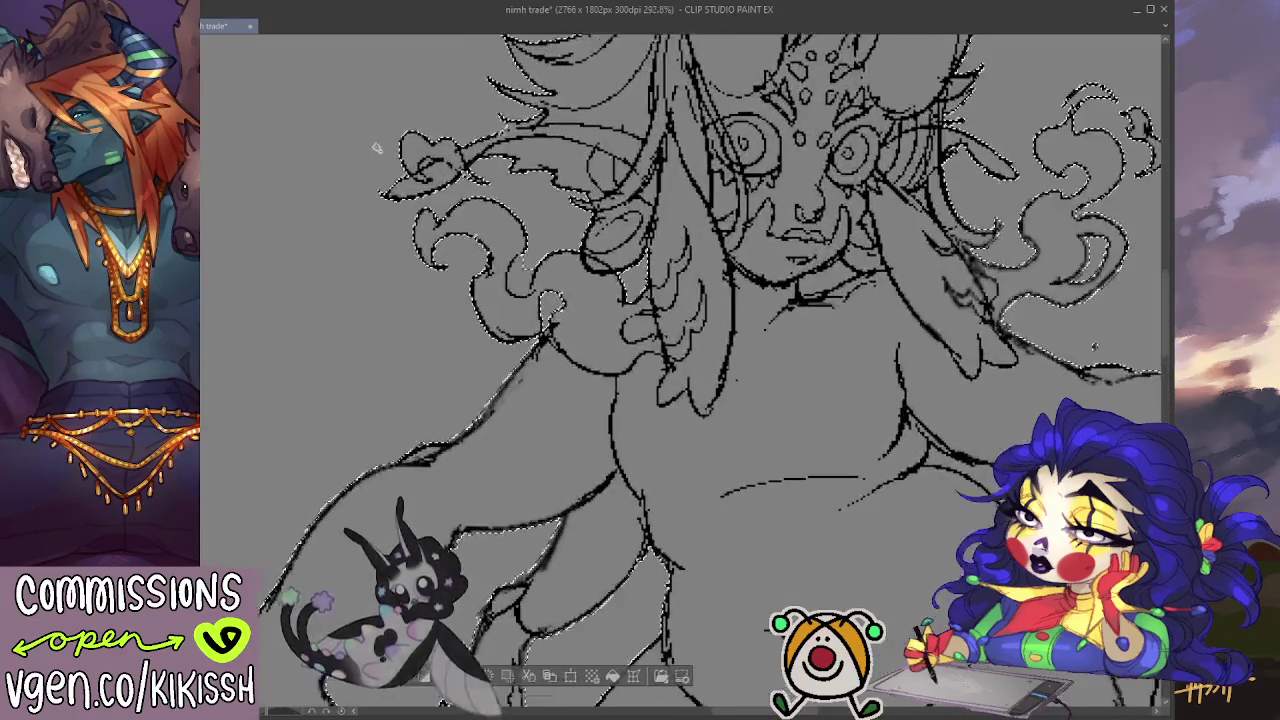
scroll(370, 145, "up", 2)
scroll(666, 195, "down", 4)
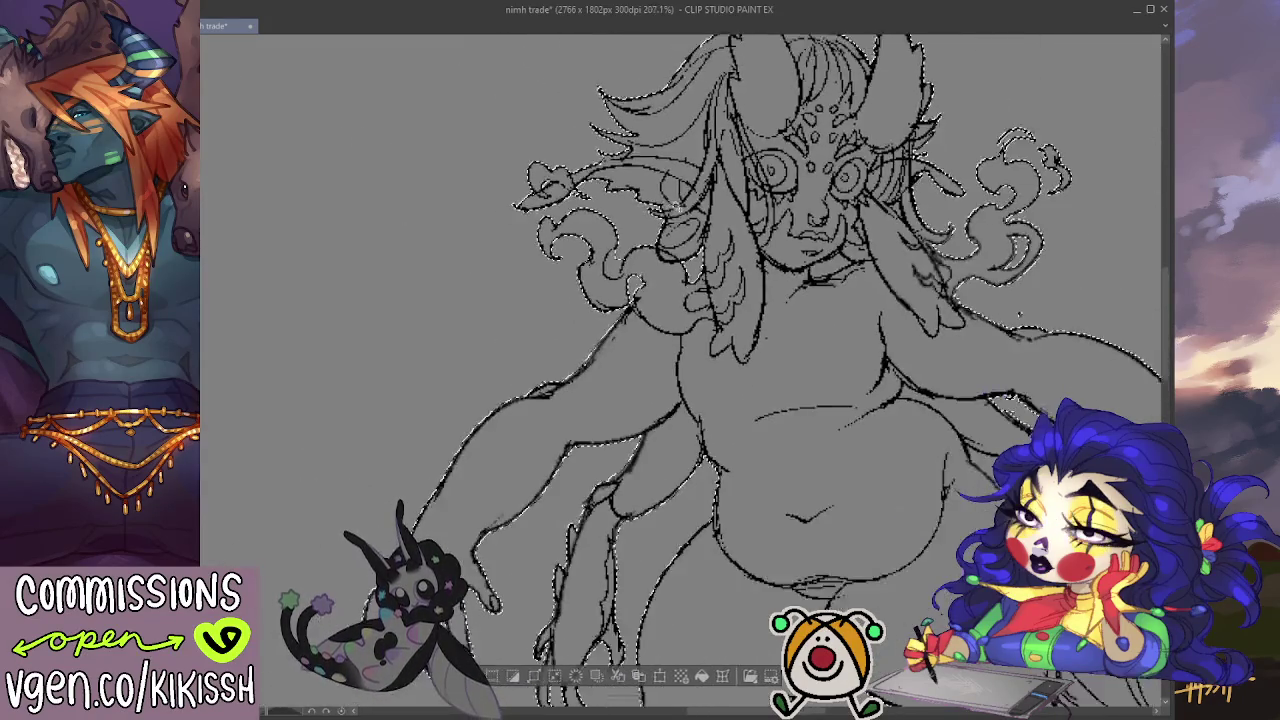
scroll(690, 370, "down", 1)
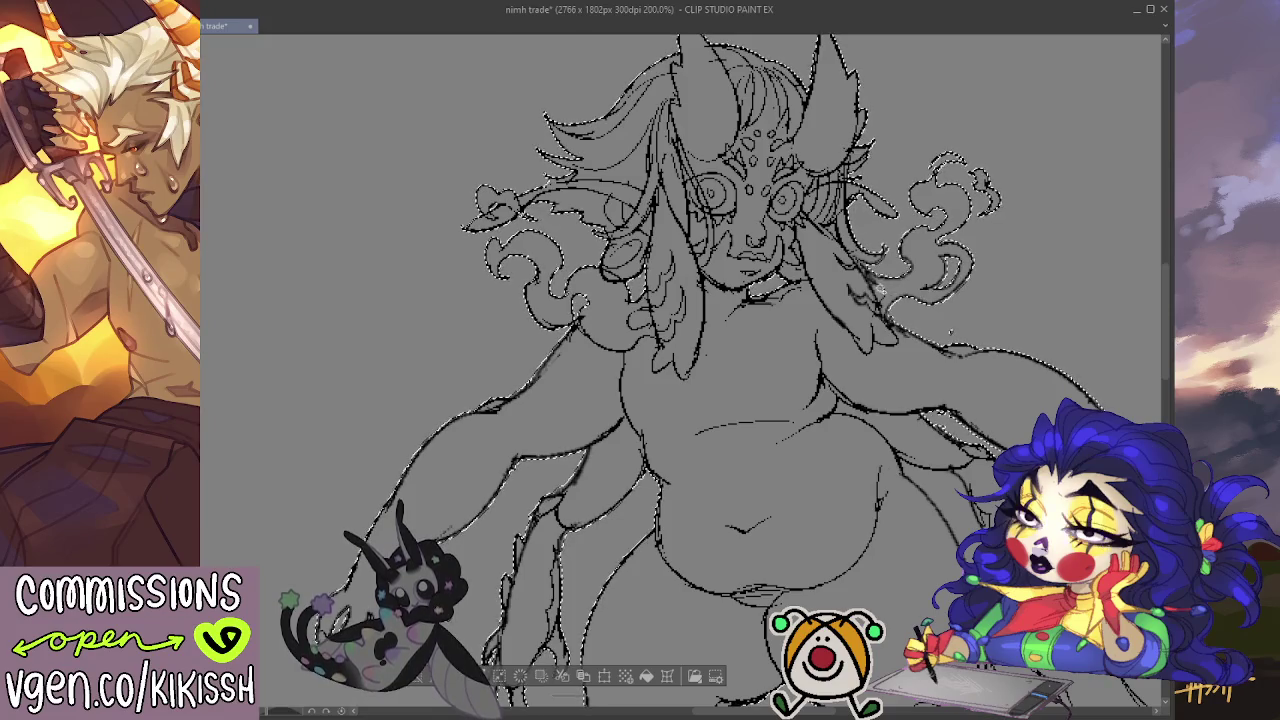
scroll(820, 370, "down", 3)
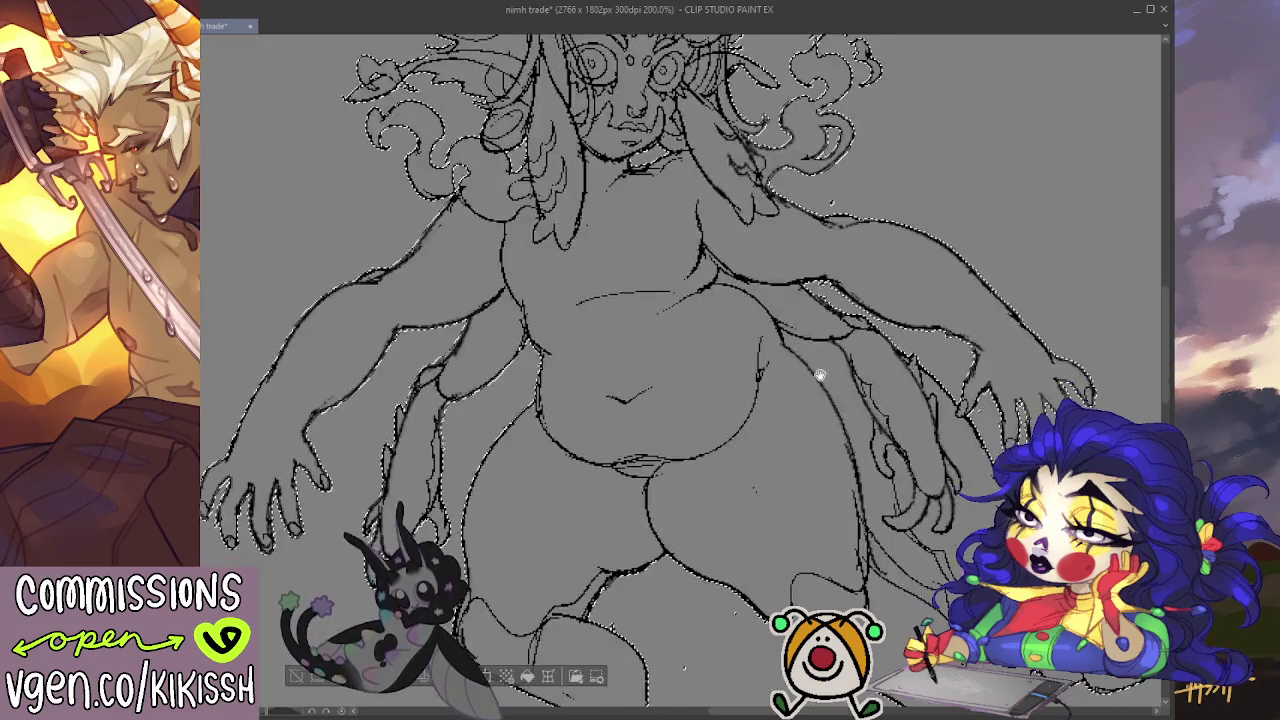
scroll(818, 352, "down", 1)
scroll(800, 340, "down", 2)
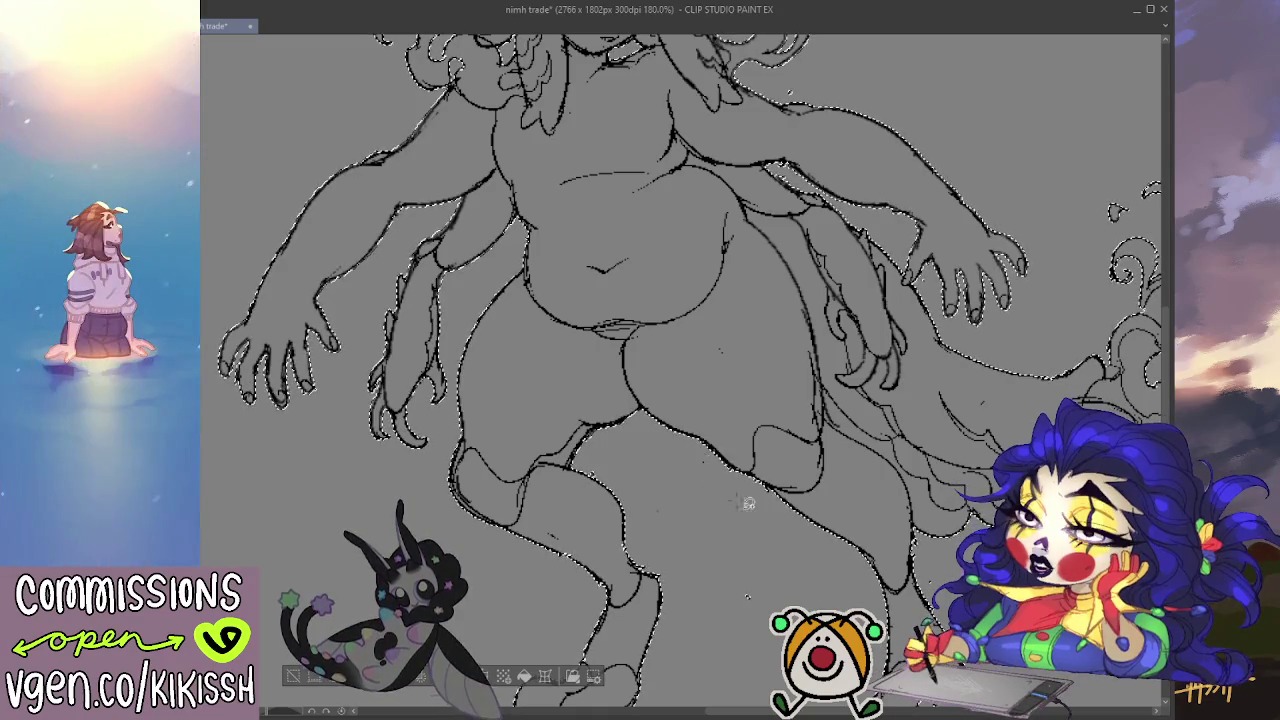
left_click_drag(797, 588, 771, 551)
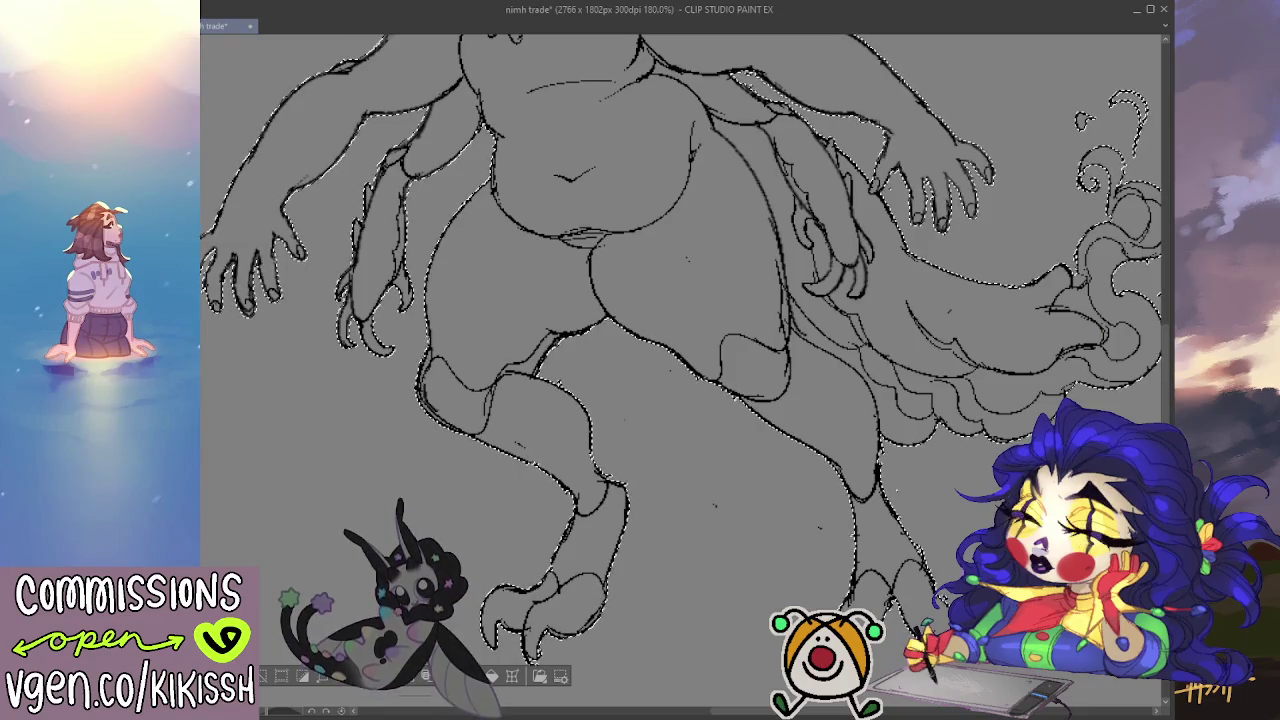
left_click_drag(975, 302, 830, 322)
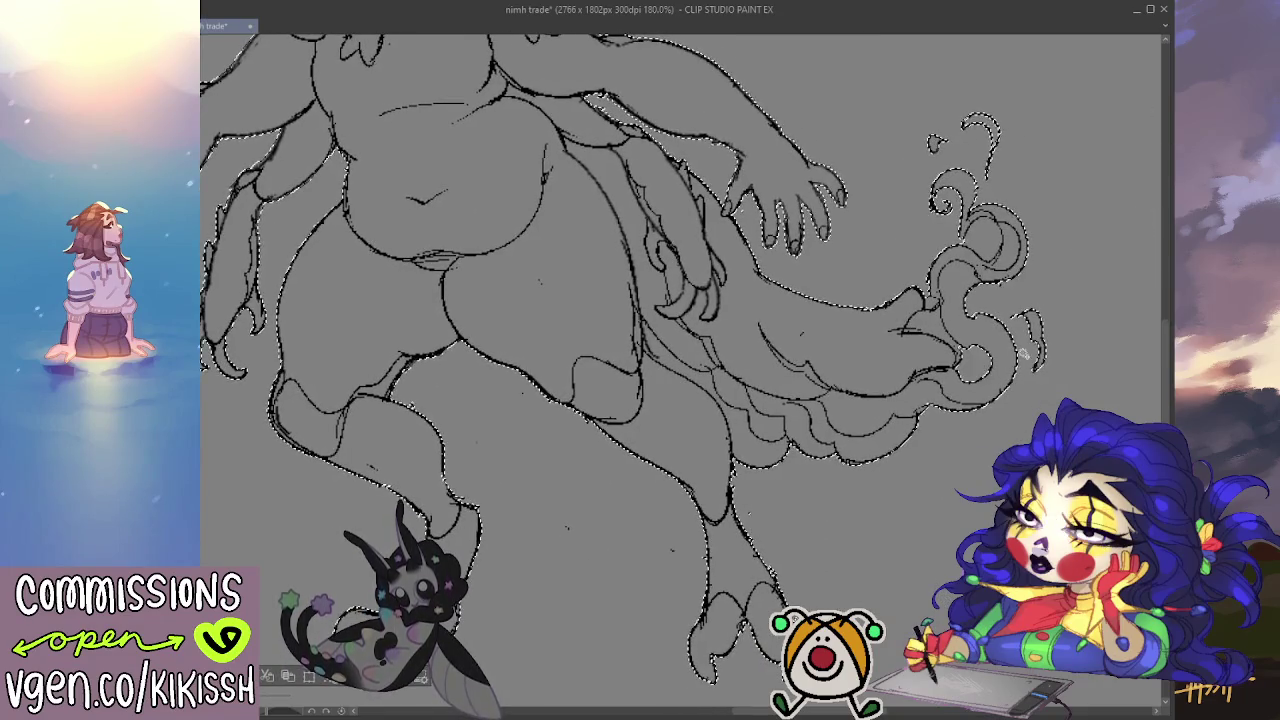
left_click_drag(1053, 292, 1070, 332)
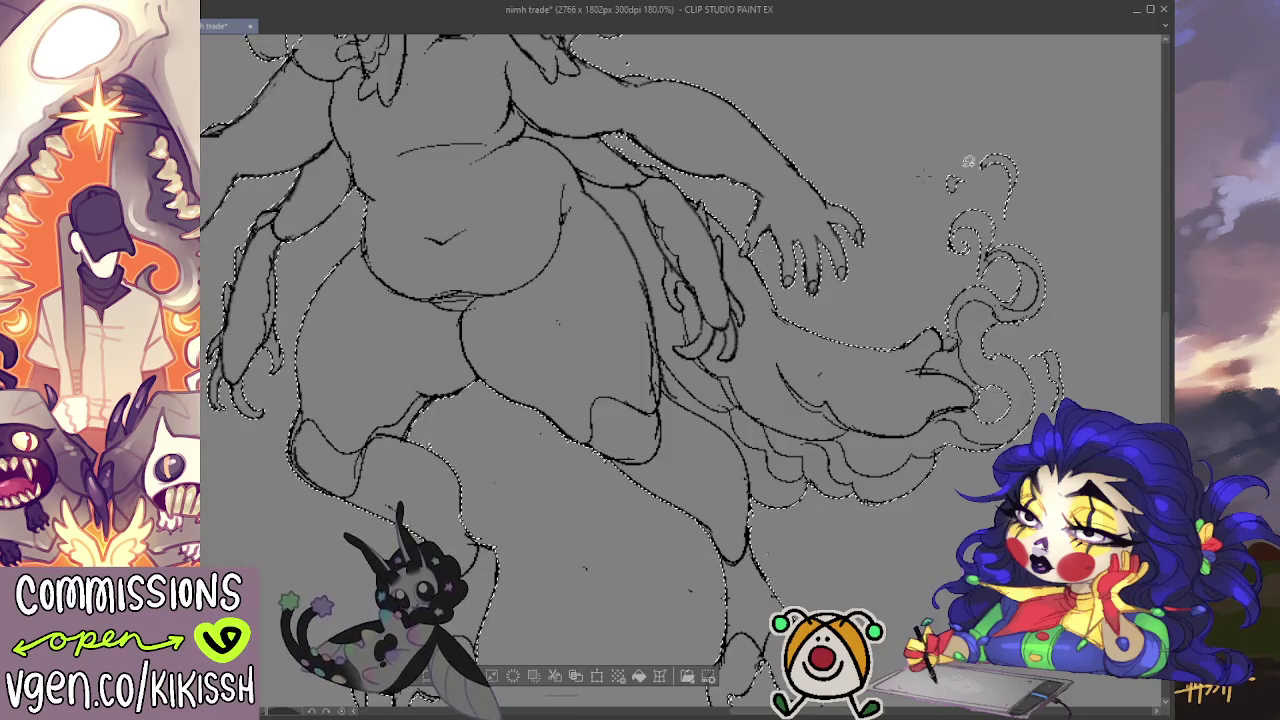
key("alt+BackSpace")
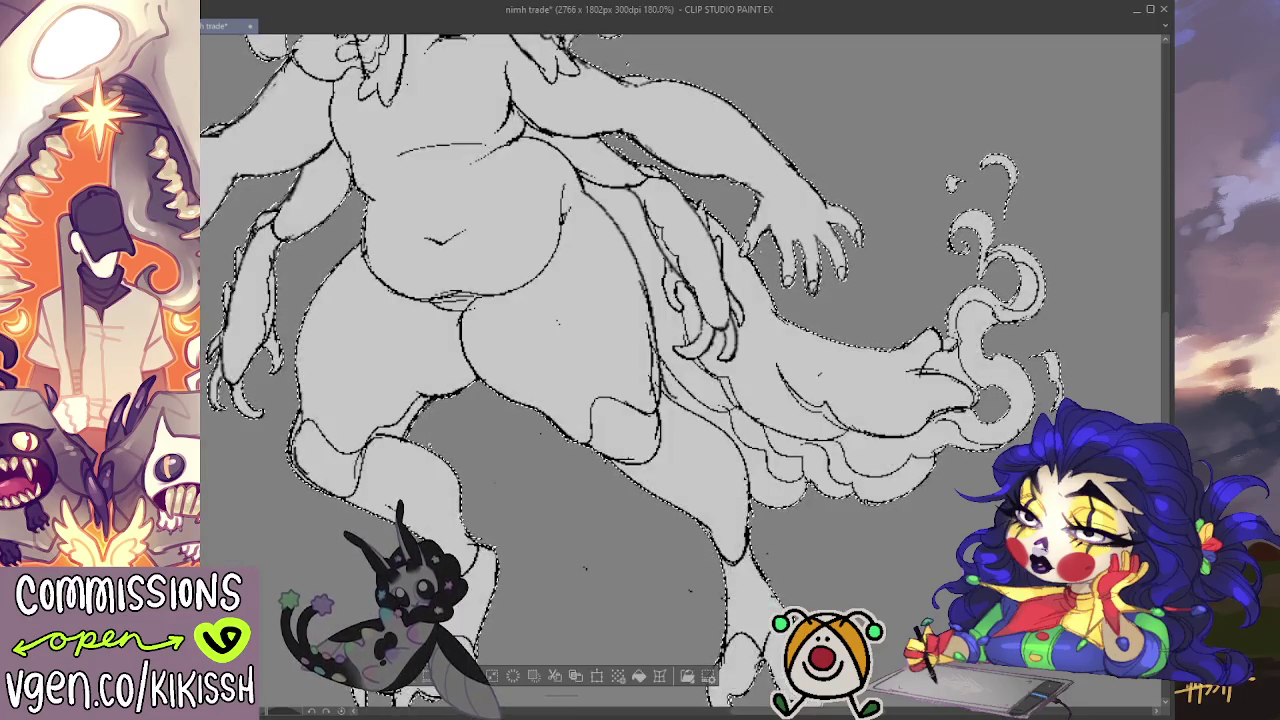
Step: Deselect after the fill, briefly reselect the silhouette, then deselect again and reposition the view
key("ctrl+d")
scroll(871, 236, "down", 1)
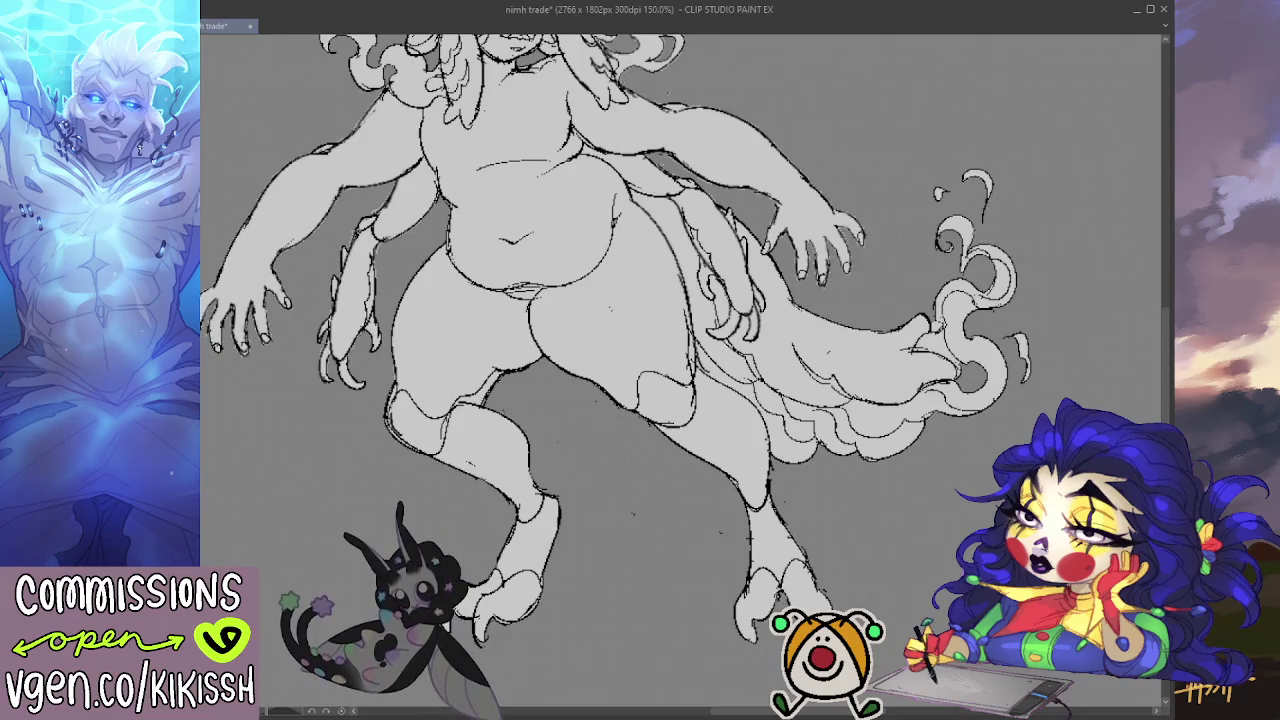
left_click(1084, 360)
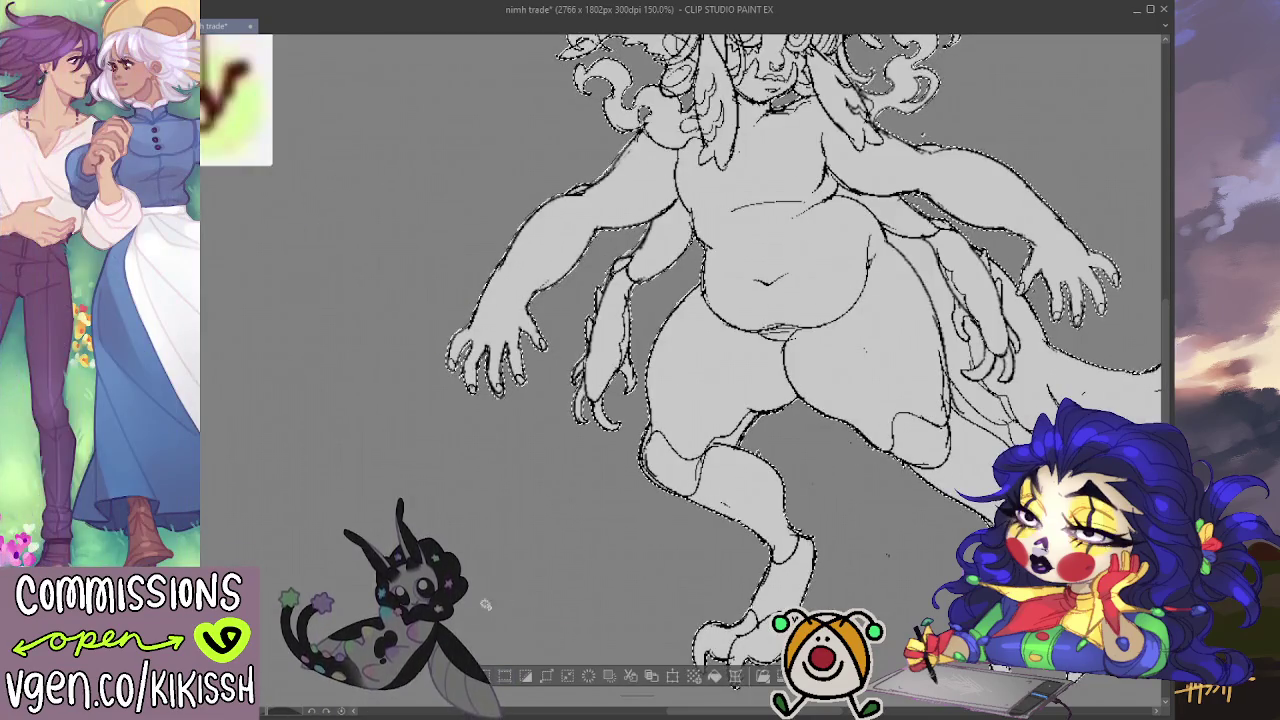
scroll(680, 360, "down", 1)
scroll(680, 360, "down", 1)
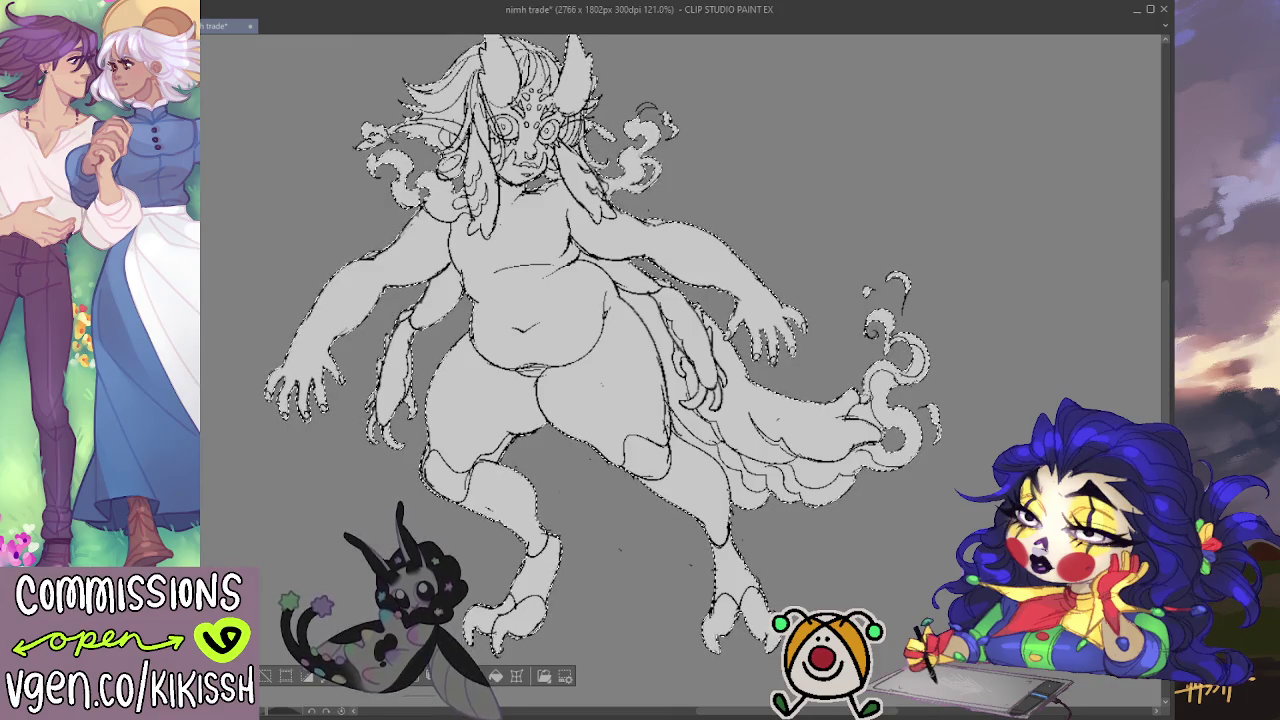
key("ctrl+d")
left_click_drag(481, 450, 519, 480)
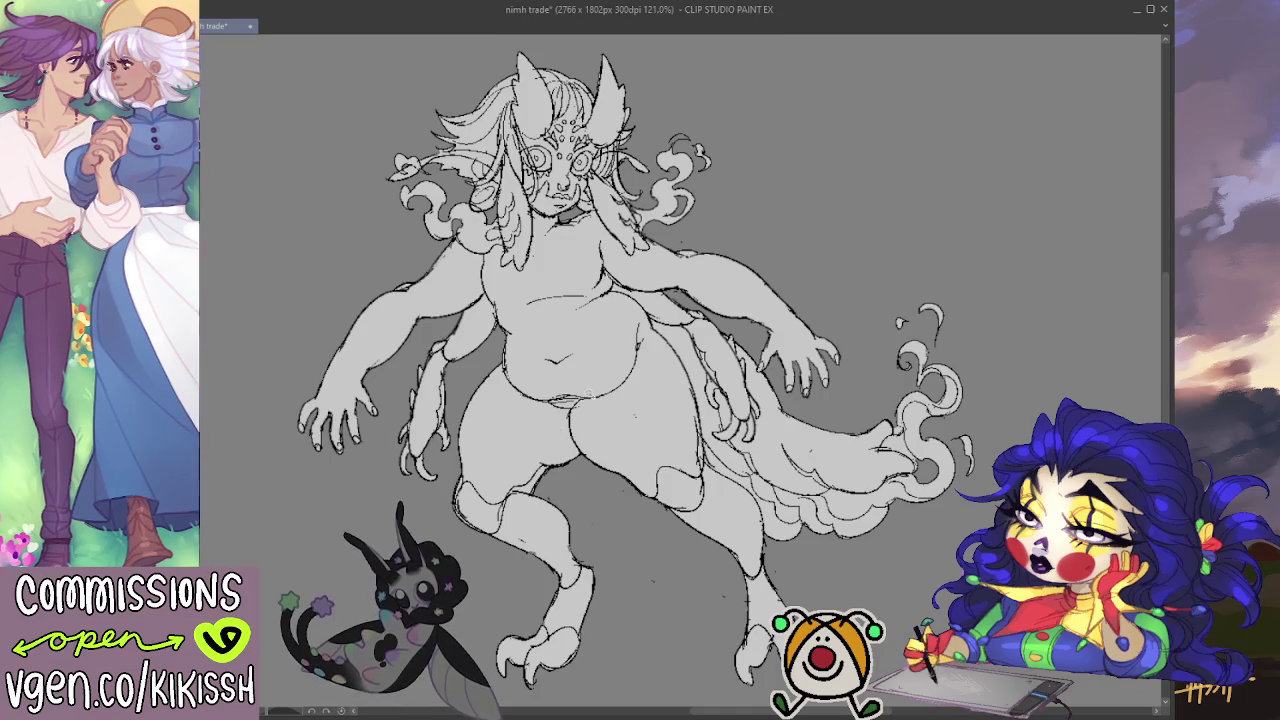
scroll(583, 394, "up", 1)
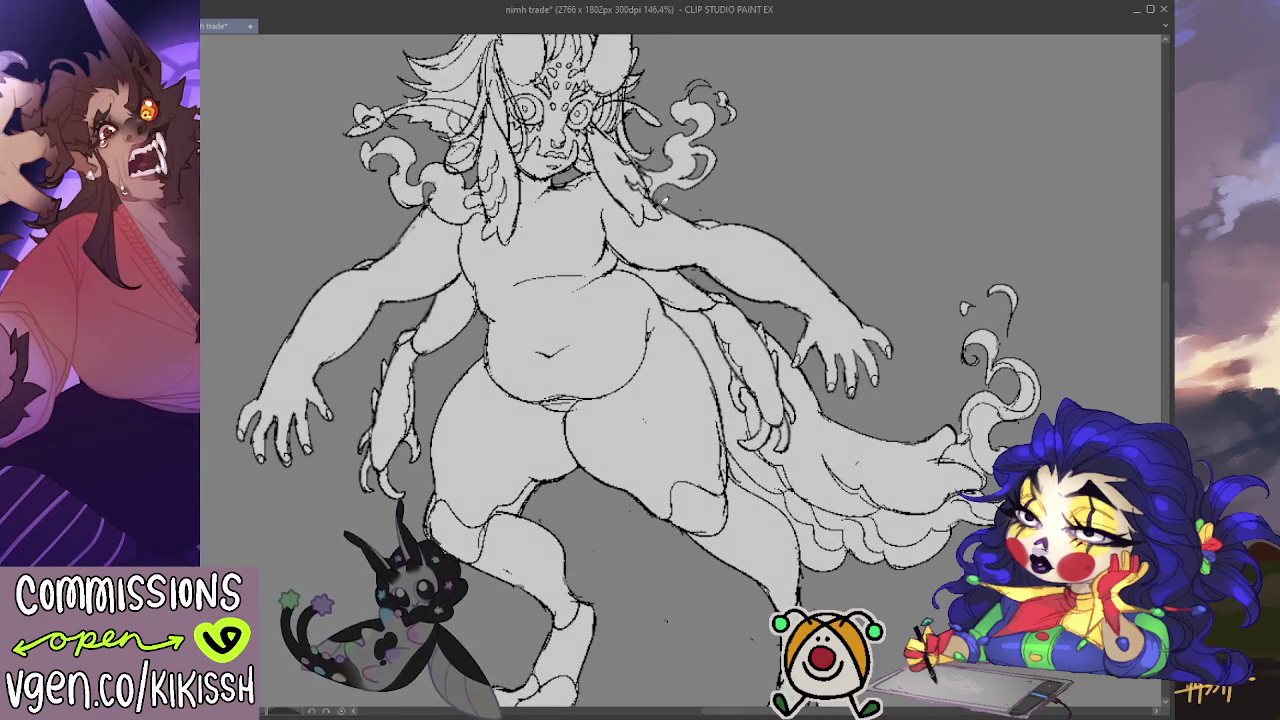
left_click_drag(662, 204, 658, 236)
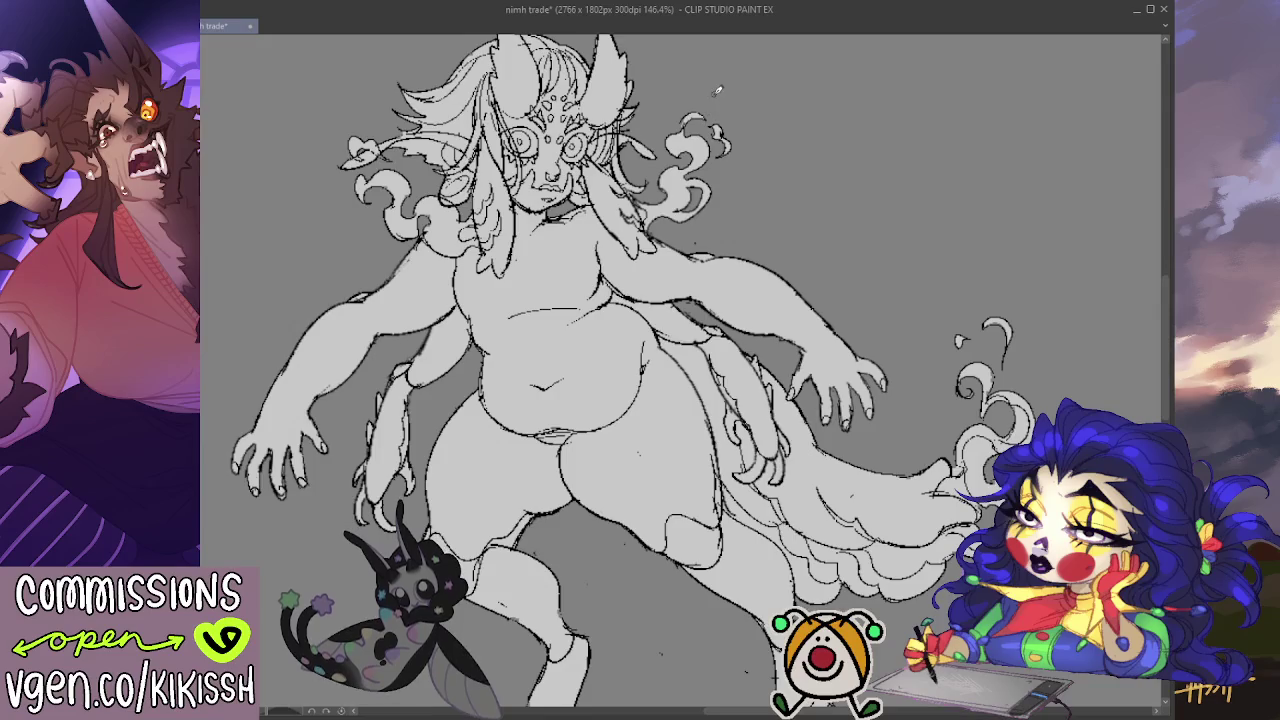
scroll(715, 90, "down", 1)
scroll(716, 115, "down", 1)
mouse_move(869, 245)
left_mouse_down()
mouse_move(858, 264)
mouse_move(848, 234)
left_mouse_up()
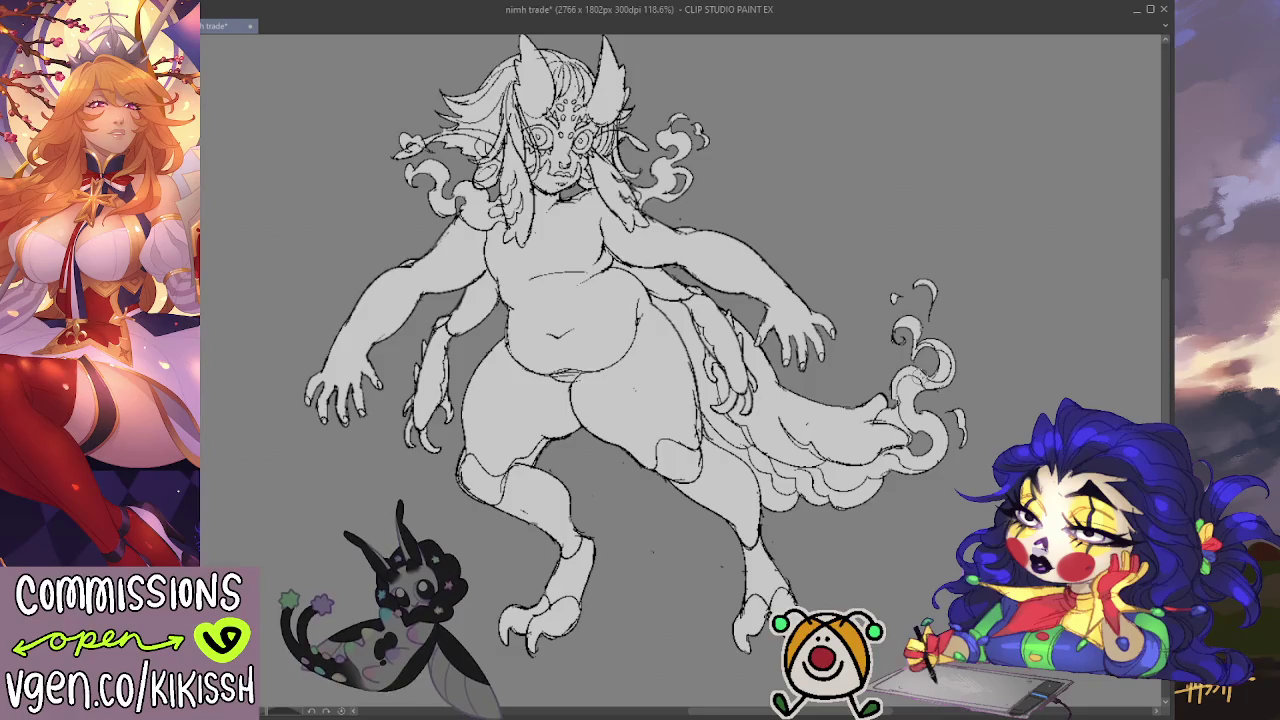
left_click_drag(761, 221, 781, 243)
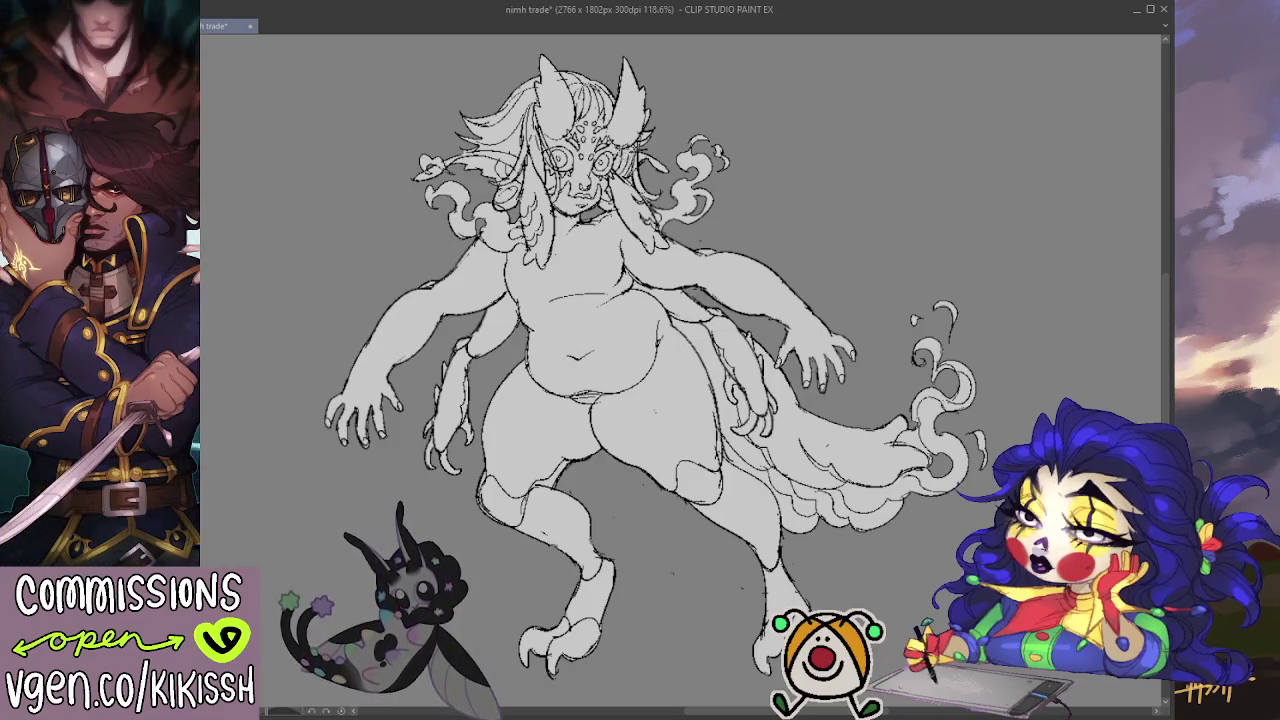
left_click_drag(817, 169, 839, 173)
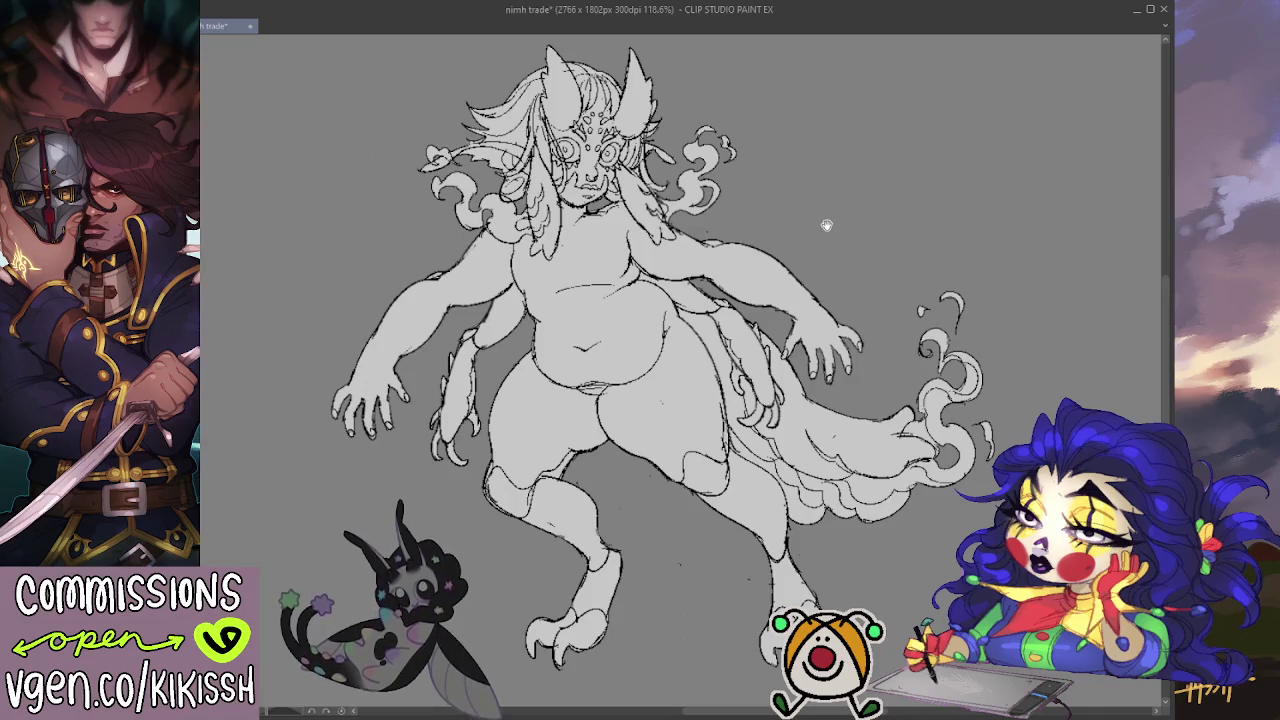
left_click_drag(826, 225, 806, 233)
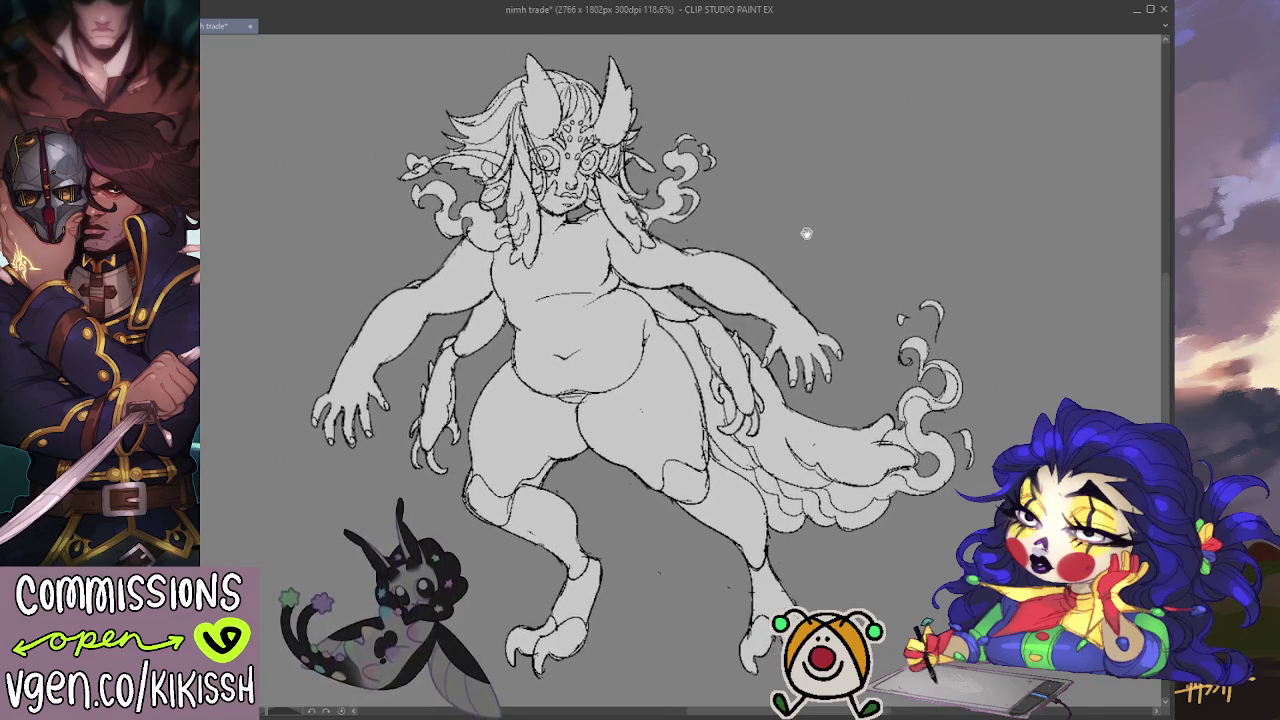
left_click_drag(824, 303, 826, 305)
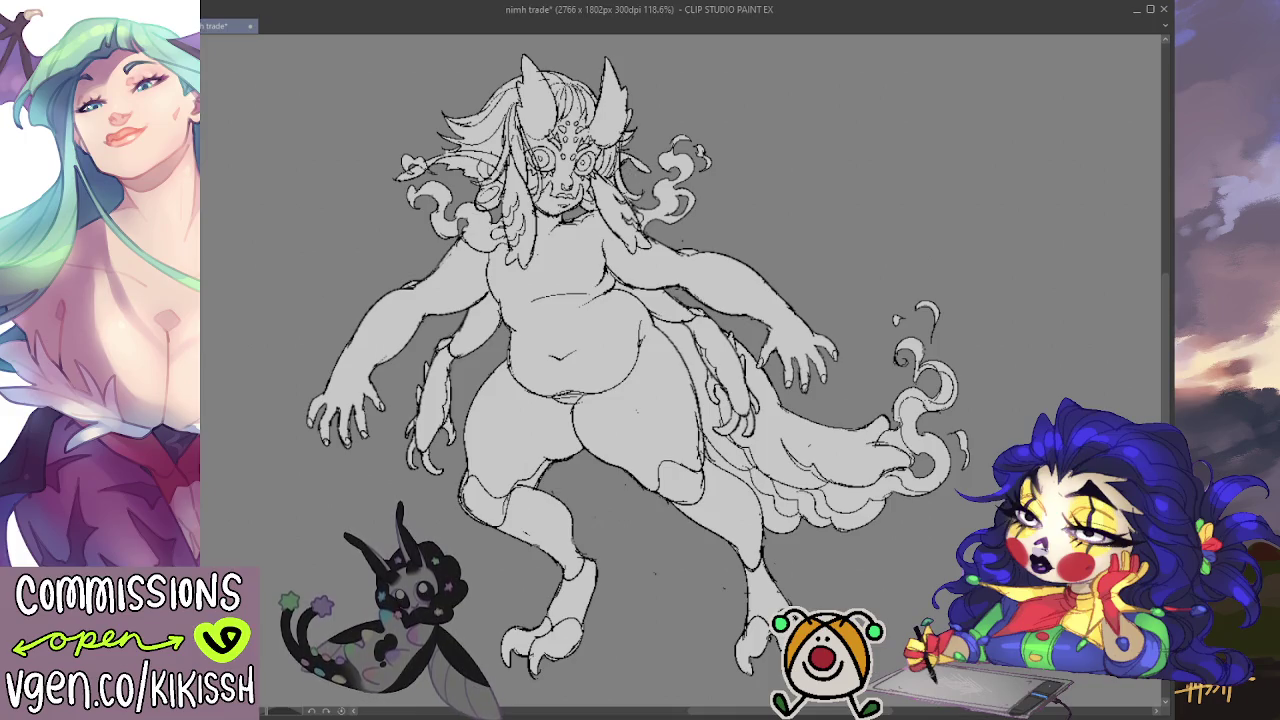
scroll(424, 232, "up", 2)
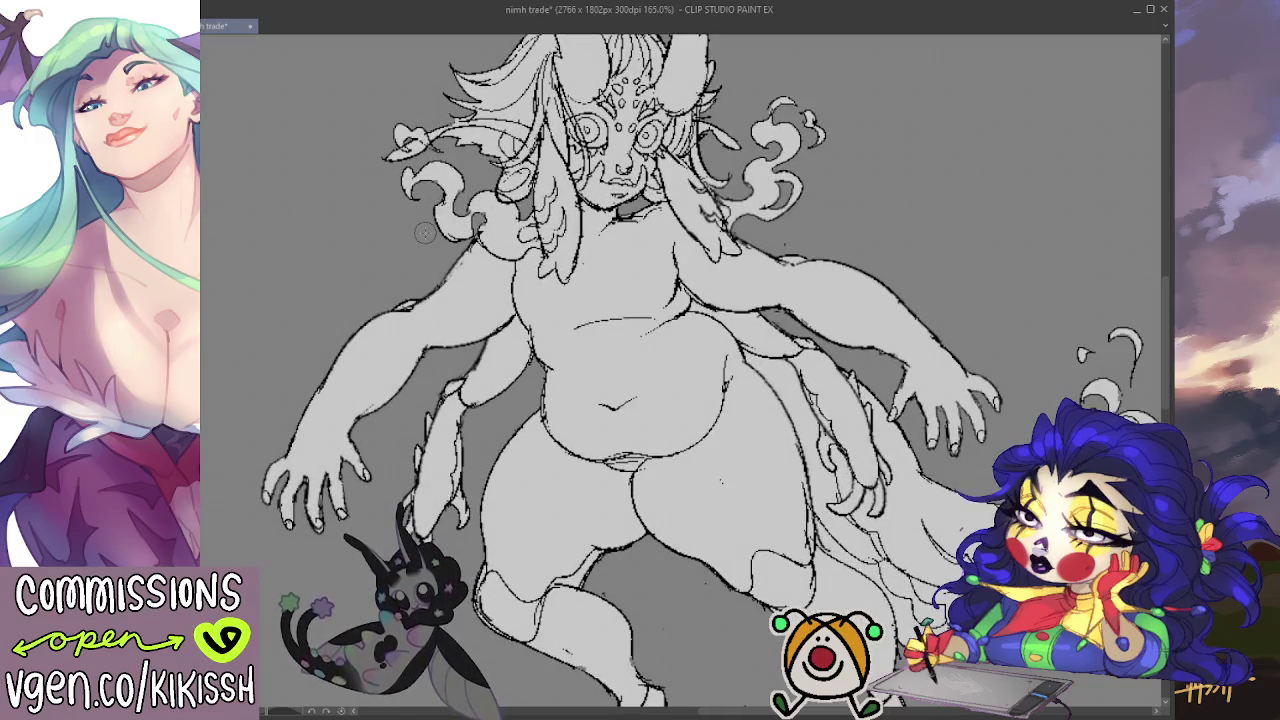
left_click_drag(749, 130, 749, 250)
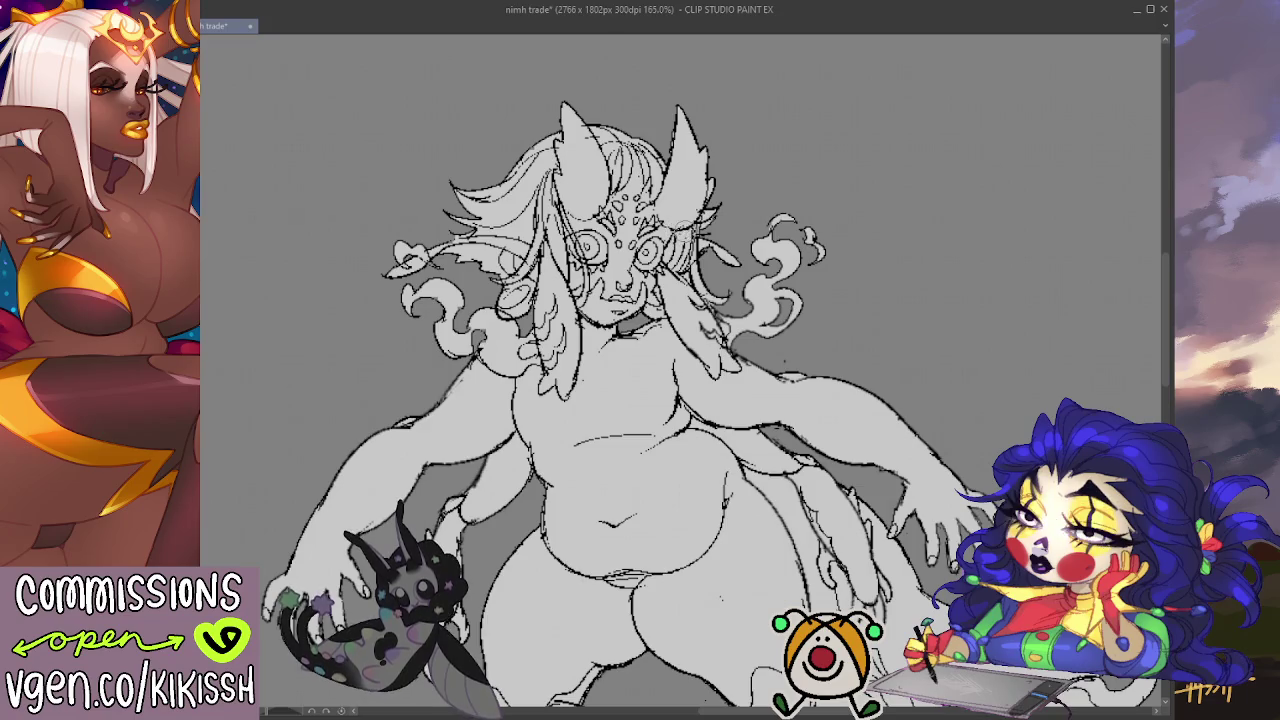
scroll(676, 177, "down", 1)
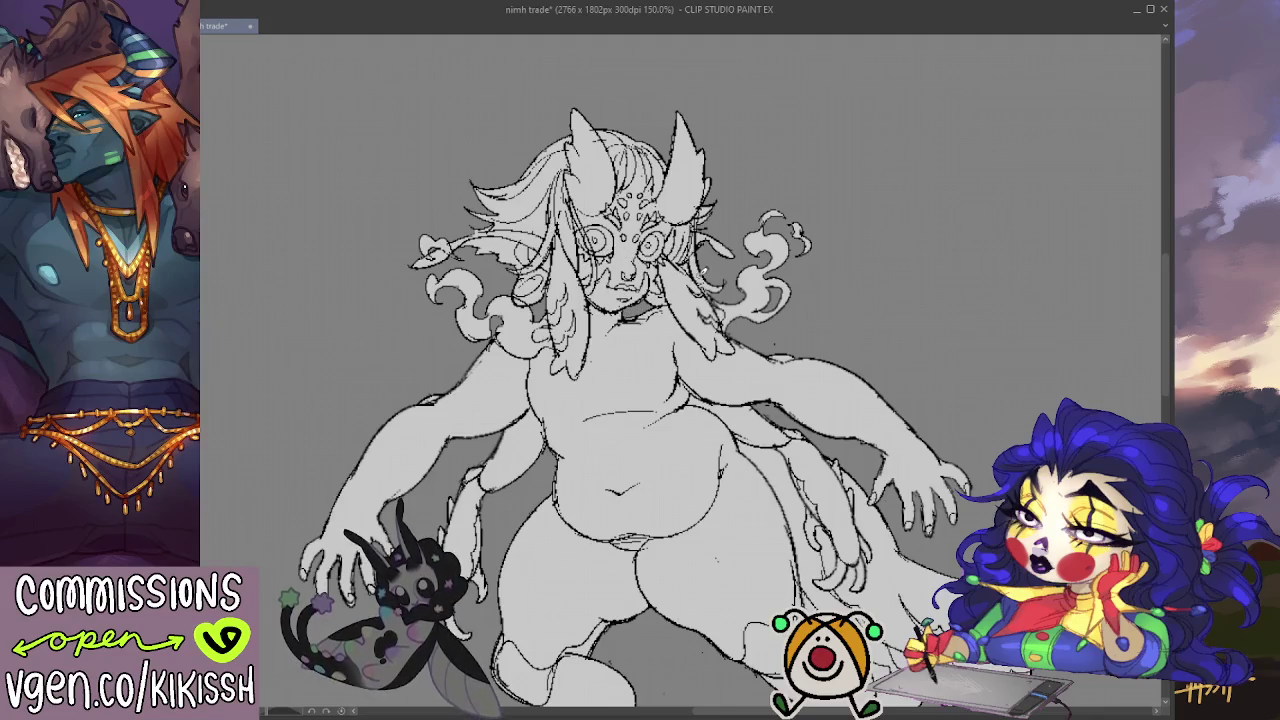
scroll(705, 273, "down", 1)
scroll(728, 277, "down", 1)
scroll(800, 368, "down", 1)
left_click_drag(828, 398, 782, 310)
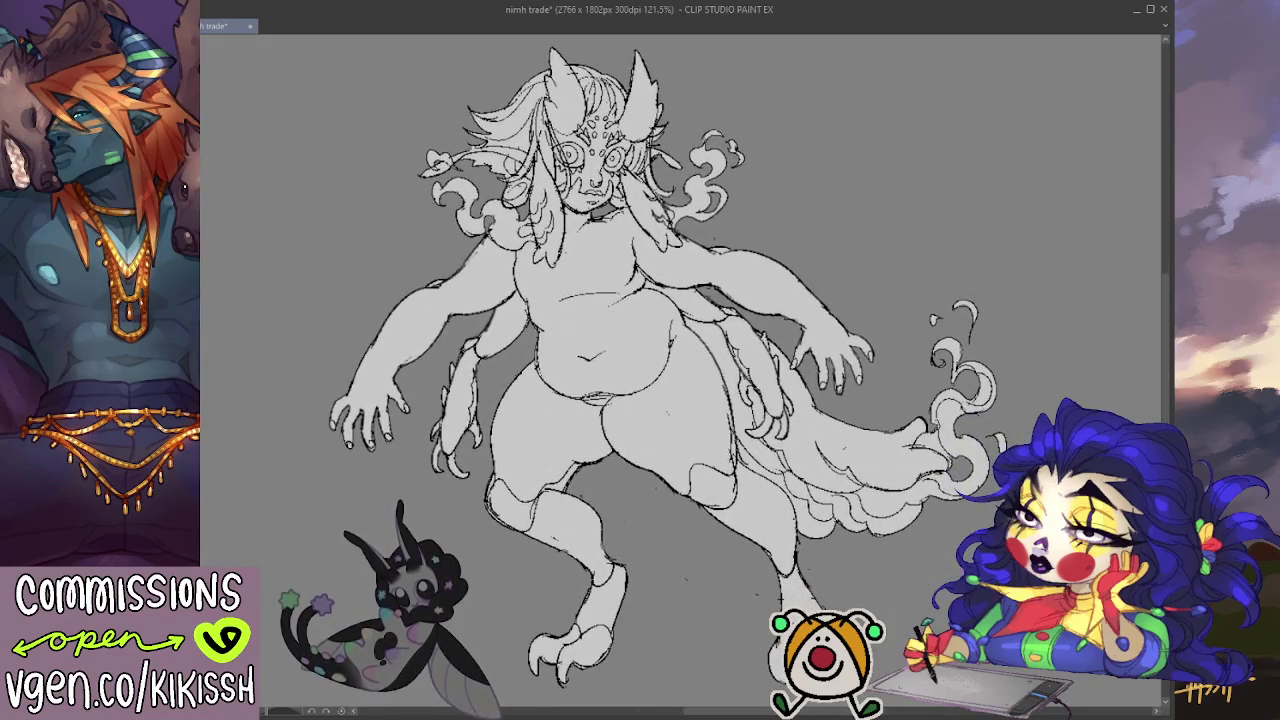
scroll(624, 330, "down", 1)
scroll(753, 376, "up", 1)
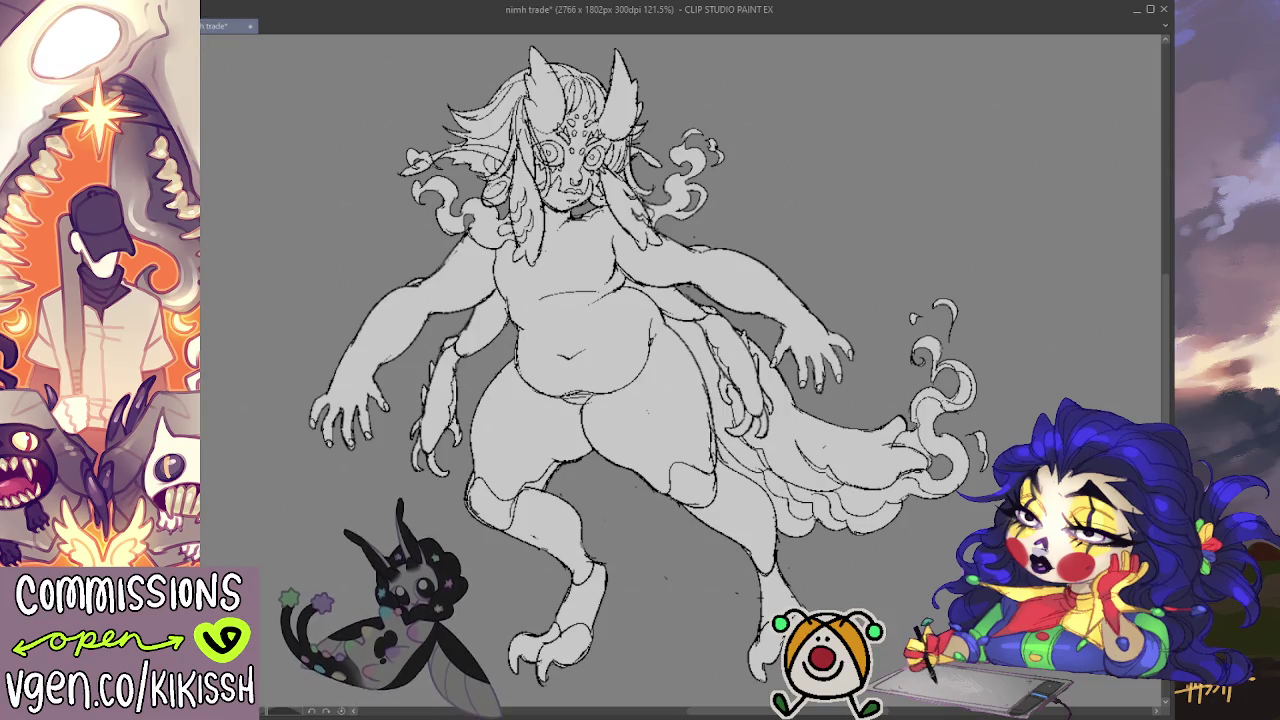
Step: Review the whole grey-filled creature, then close the nimh trade document
scroll(525, 252, "down", 4)
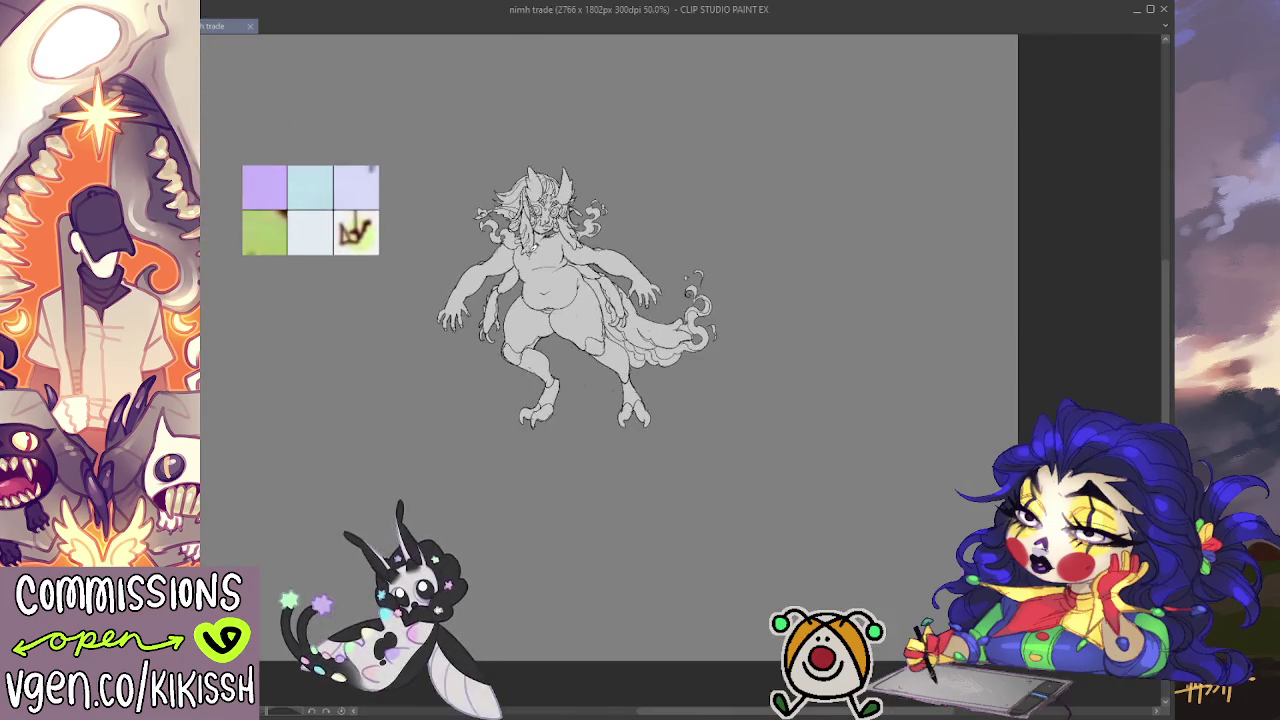
scroll(545, 300, "up", 3)
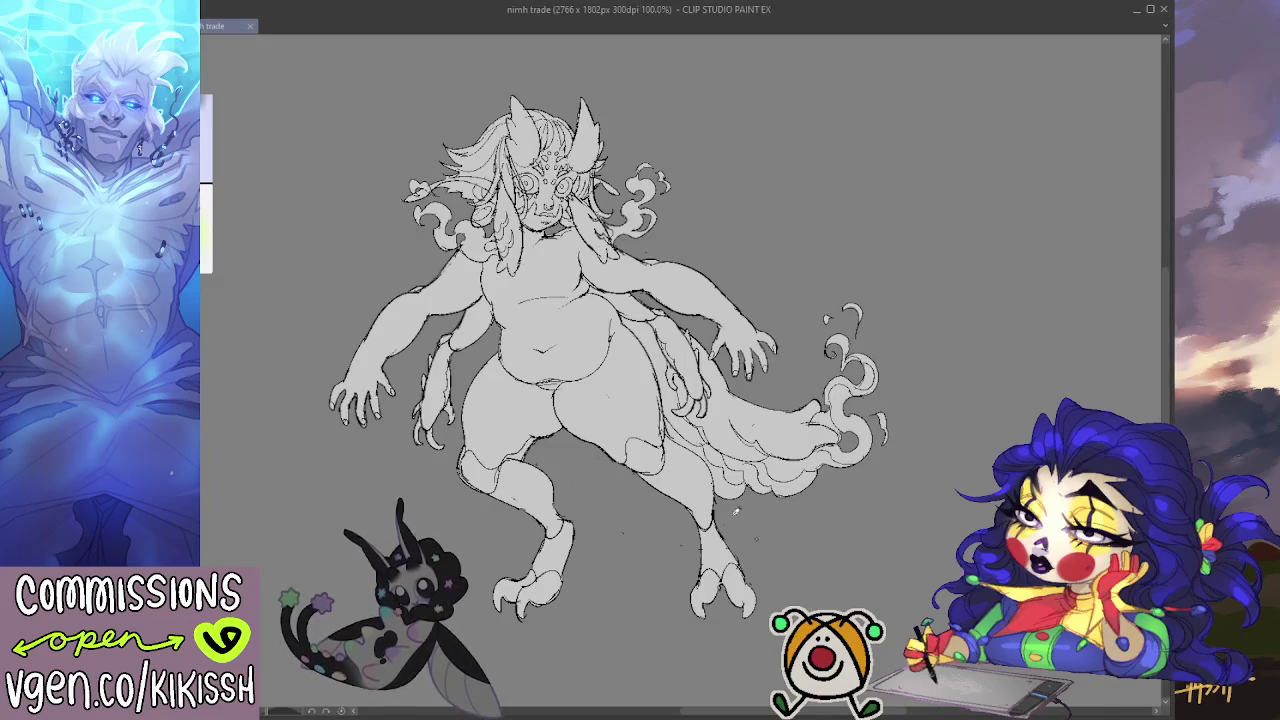
left_click_drag(640, 370, 670, 404)
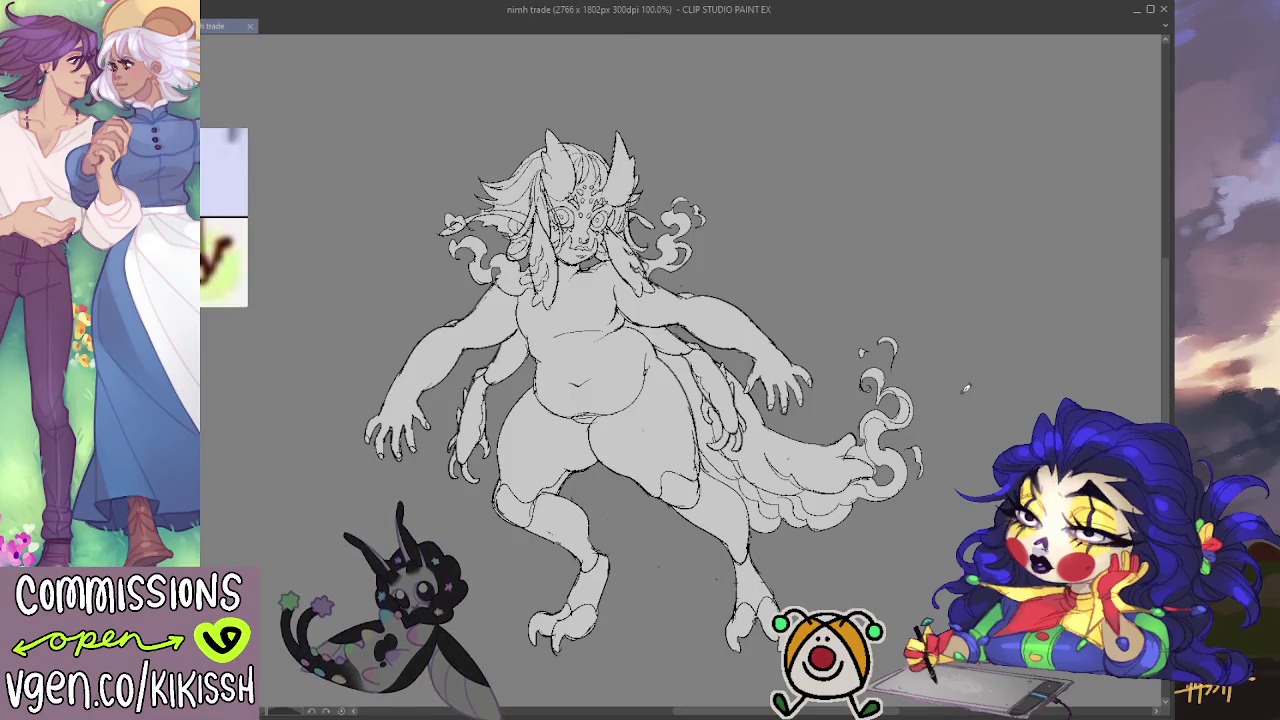
scroll(940, 360, "up", 2)
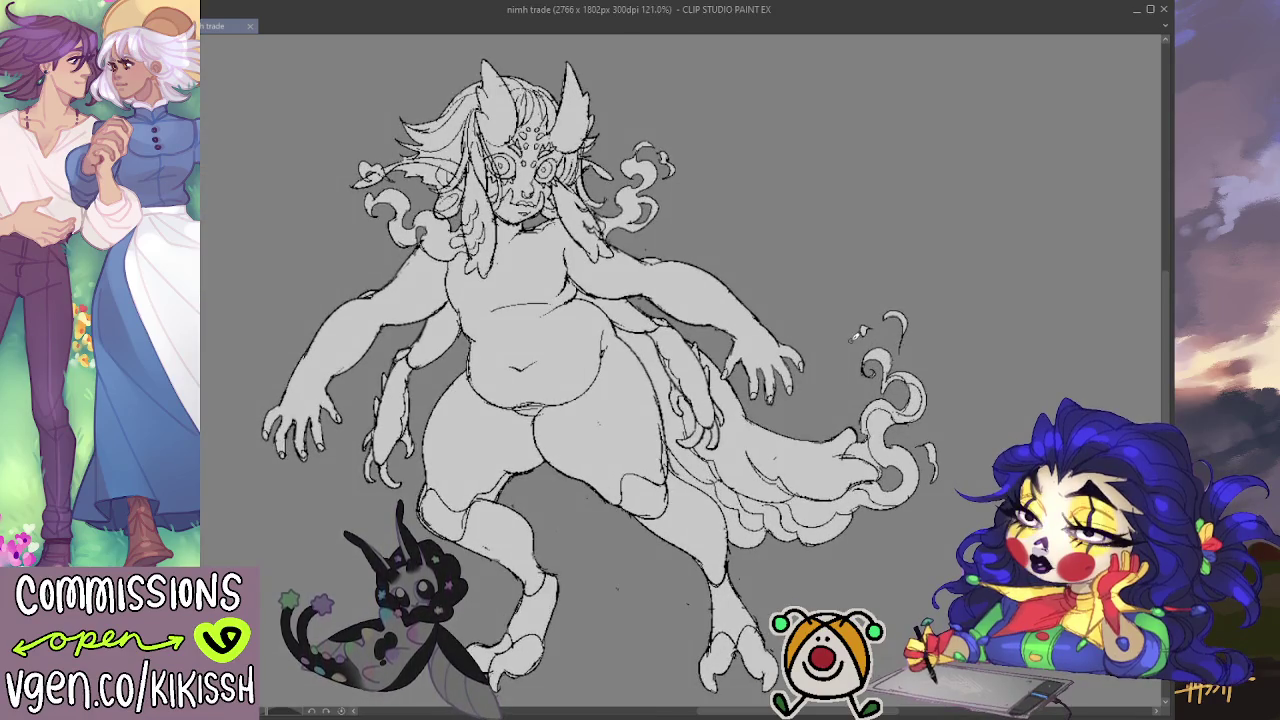
left_click_drag(918, 336, 934, 332)
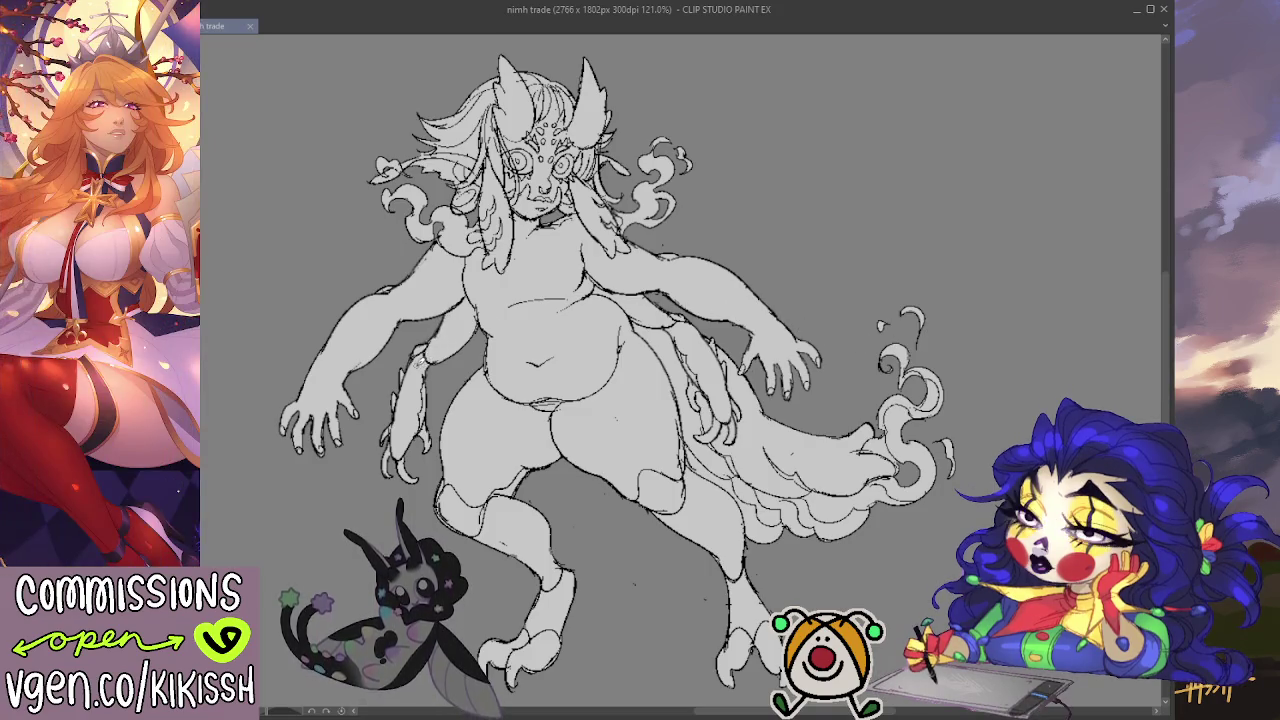
left_click_drag(420, 363, 475, 340)
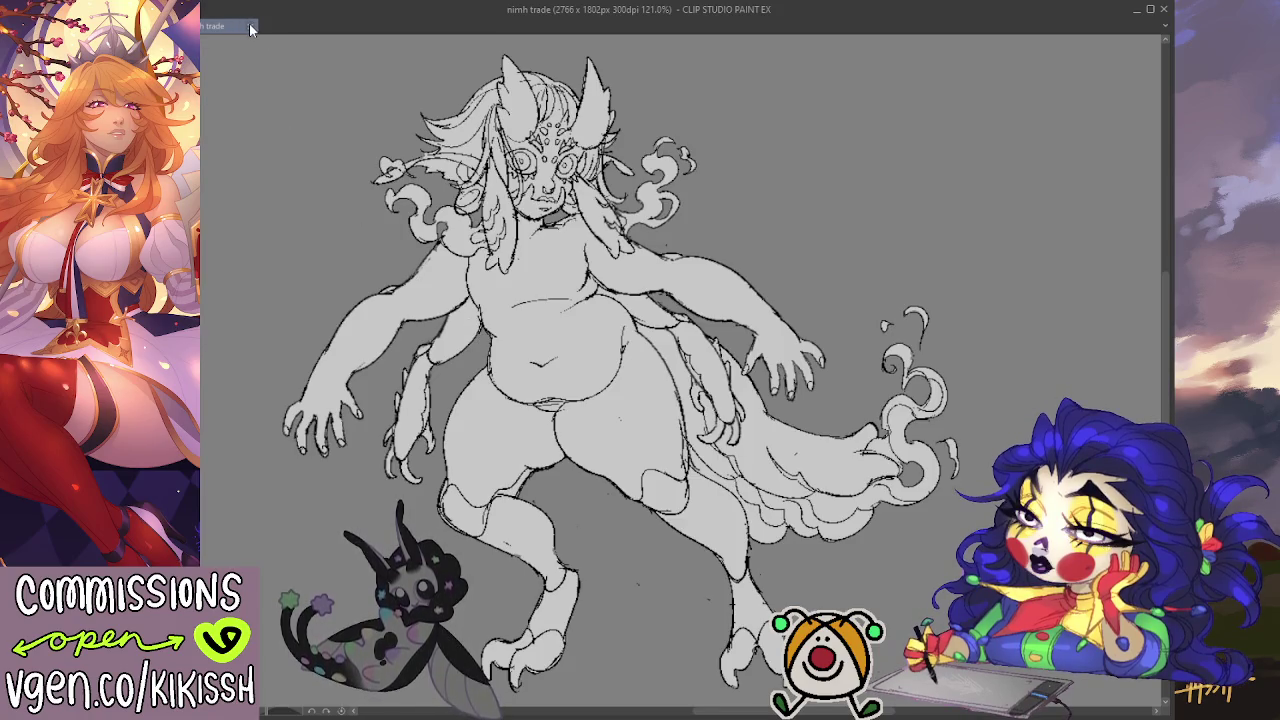
scroll(357, 123, "down", 4)
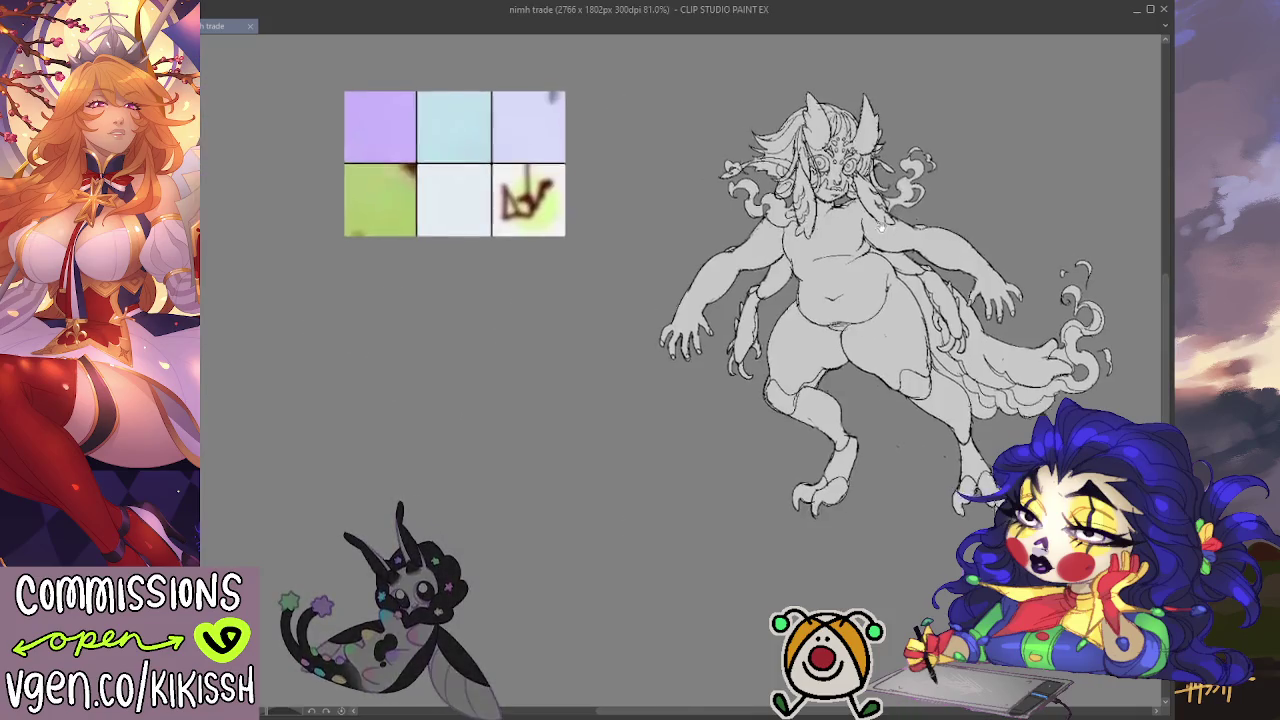
left_click(250, 26)
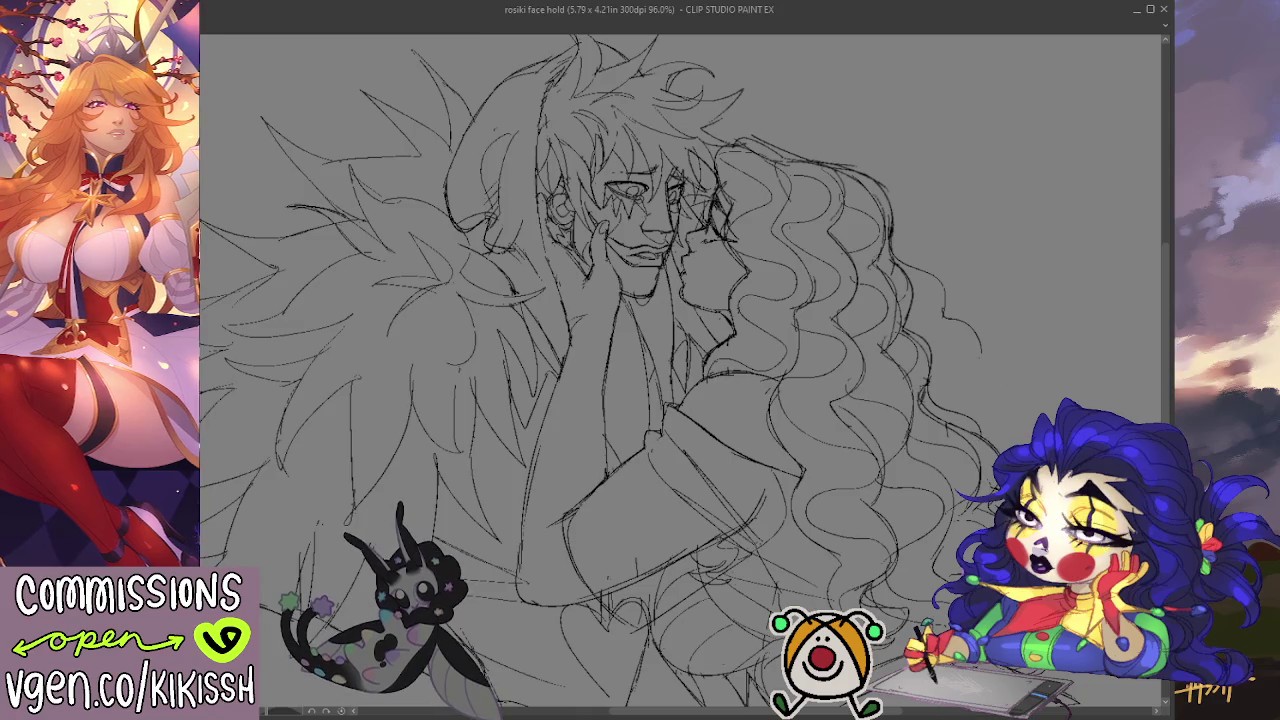